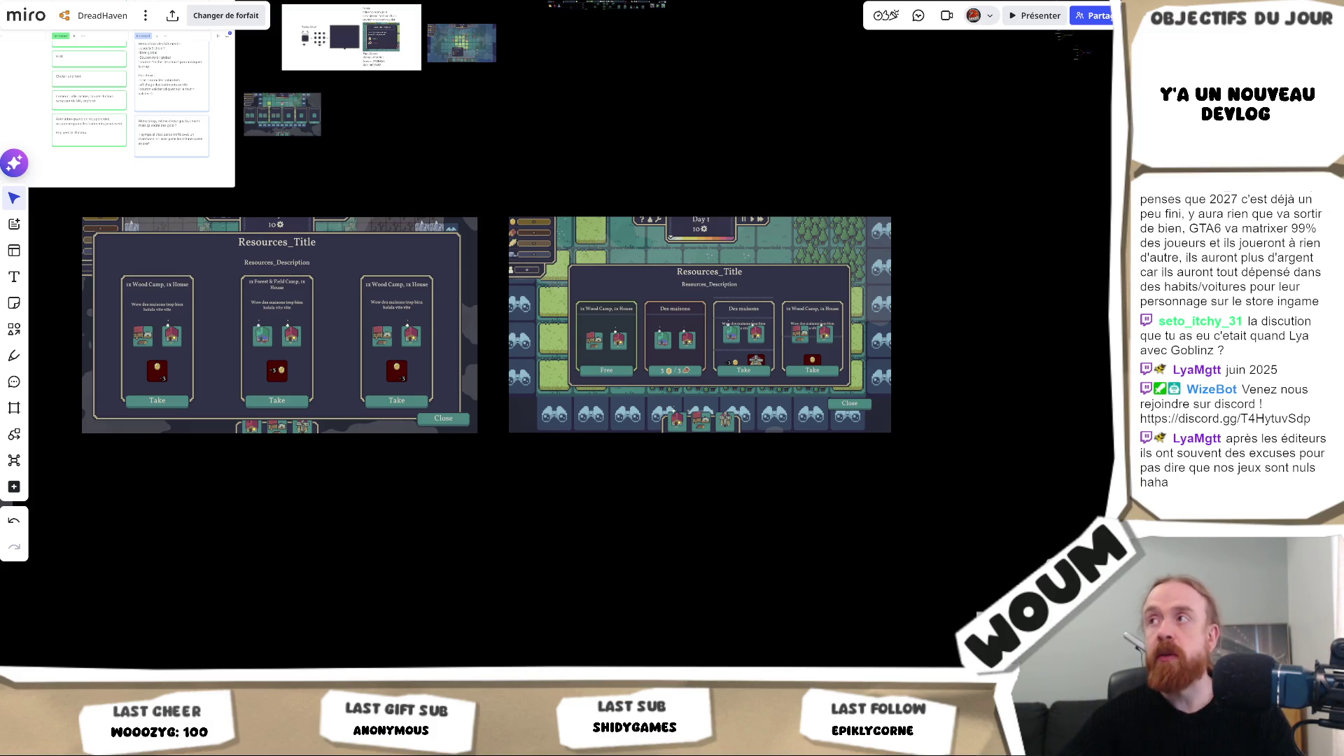
Step: Search Google for 'racoonbusiness' in a new tab and open the Raccoon Business website
key(ctrl+t)
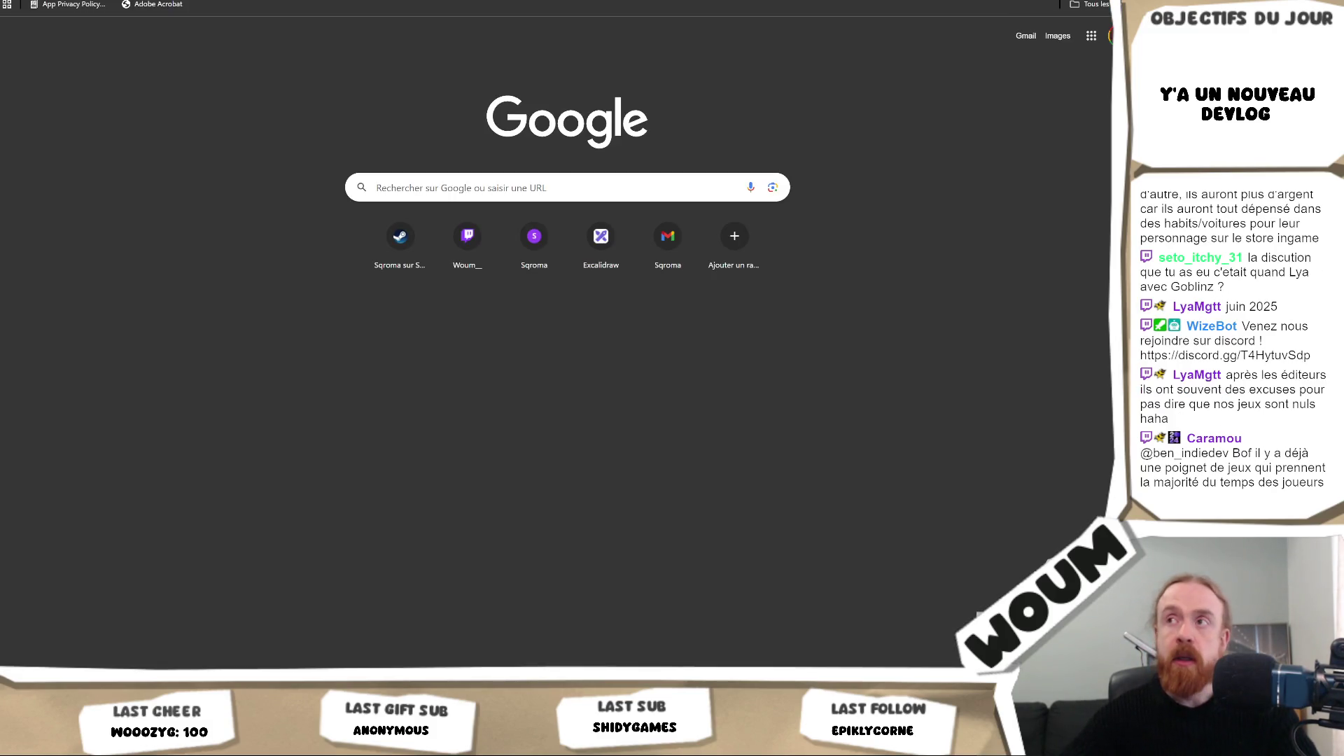
text(racoonbusiness)
key(Return)
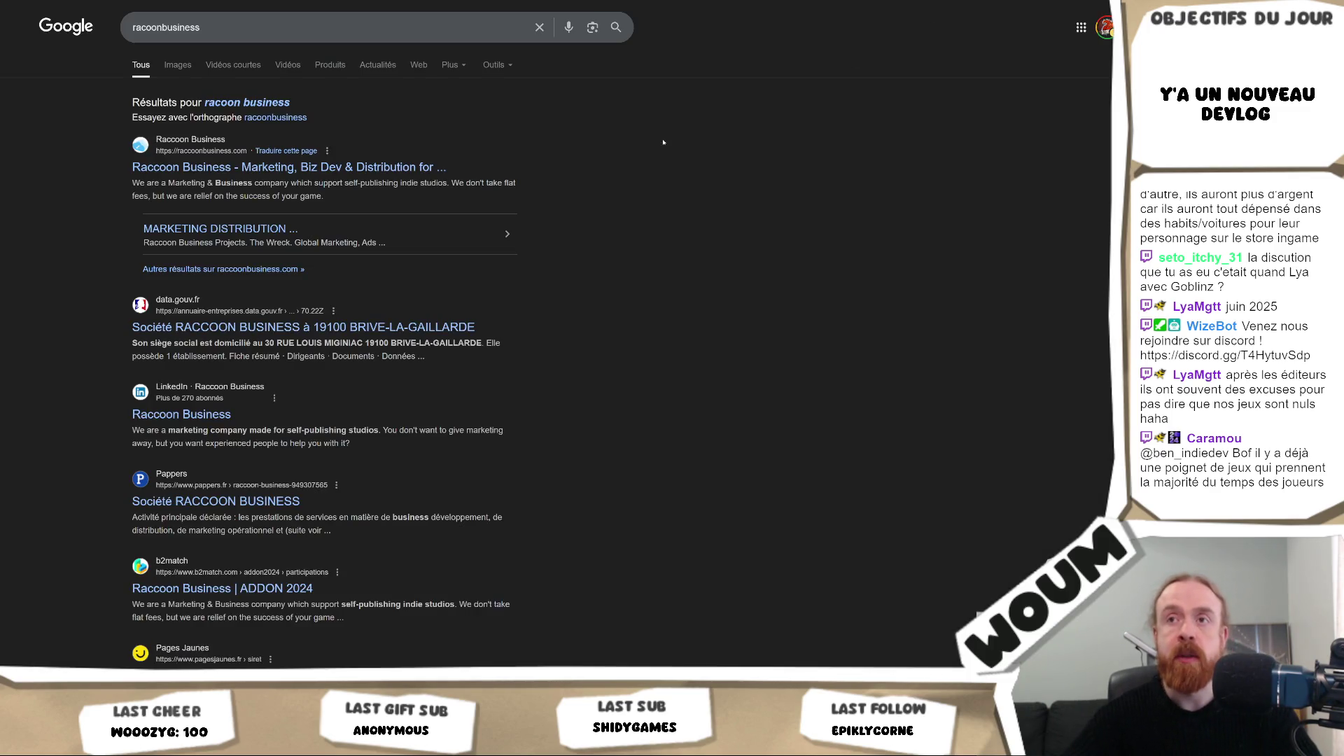
click(362, 168)
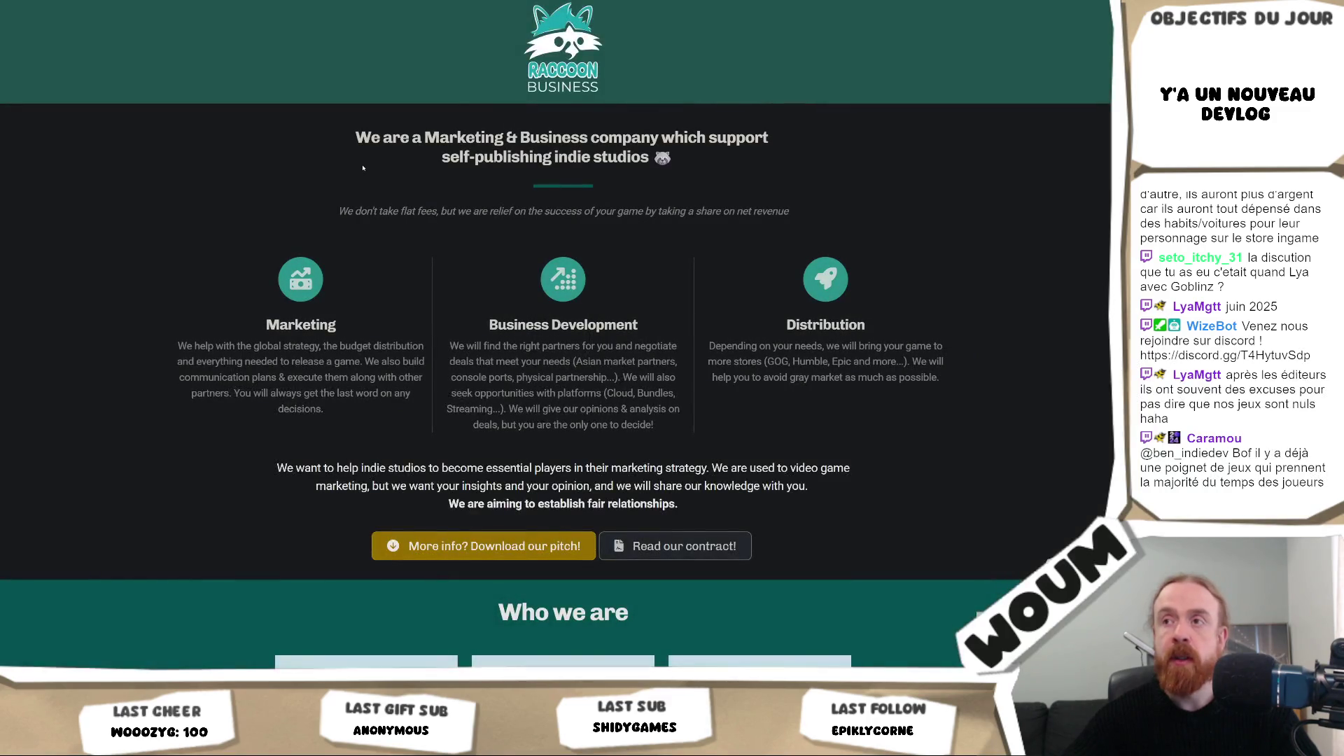
Step: Browse the Raccoon Business site's services and Who we are sections
scroll(363, 168, down, 5)
key(ctrl+l)
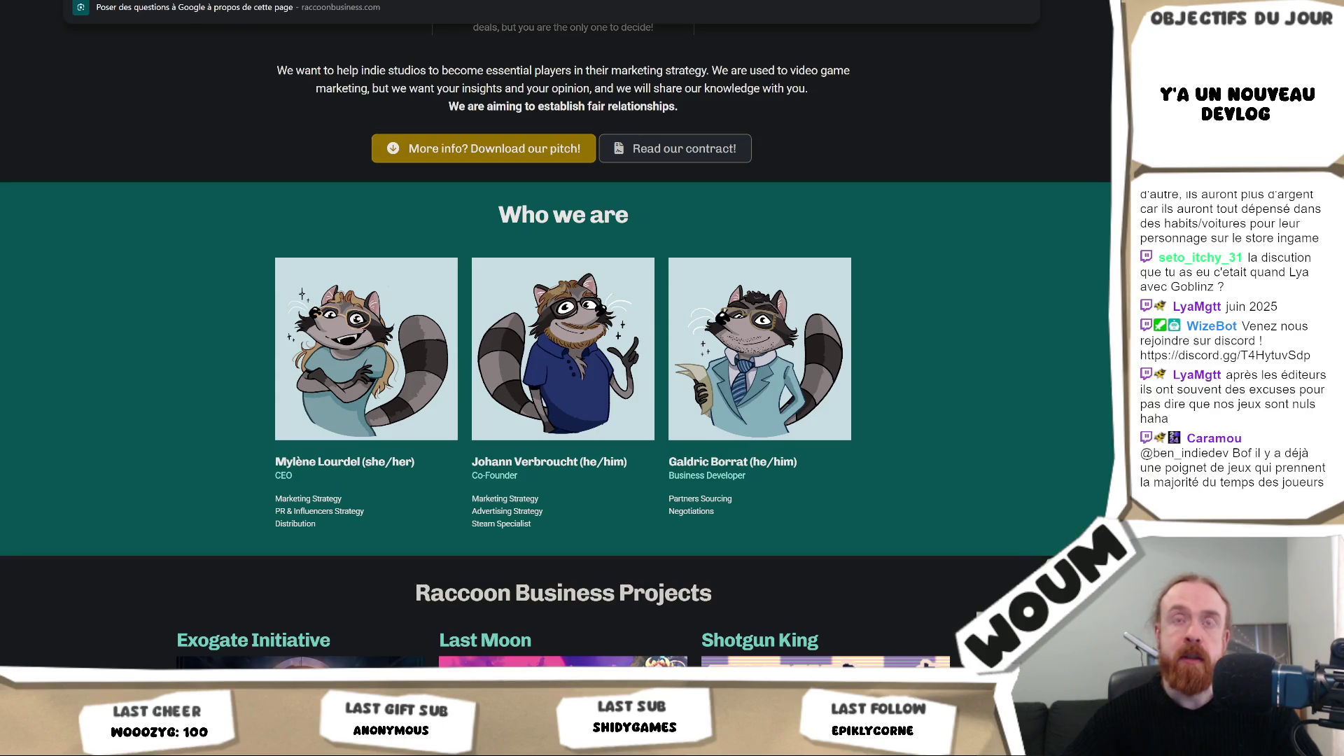
key(Escape)
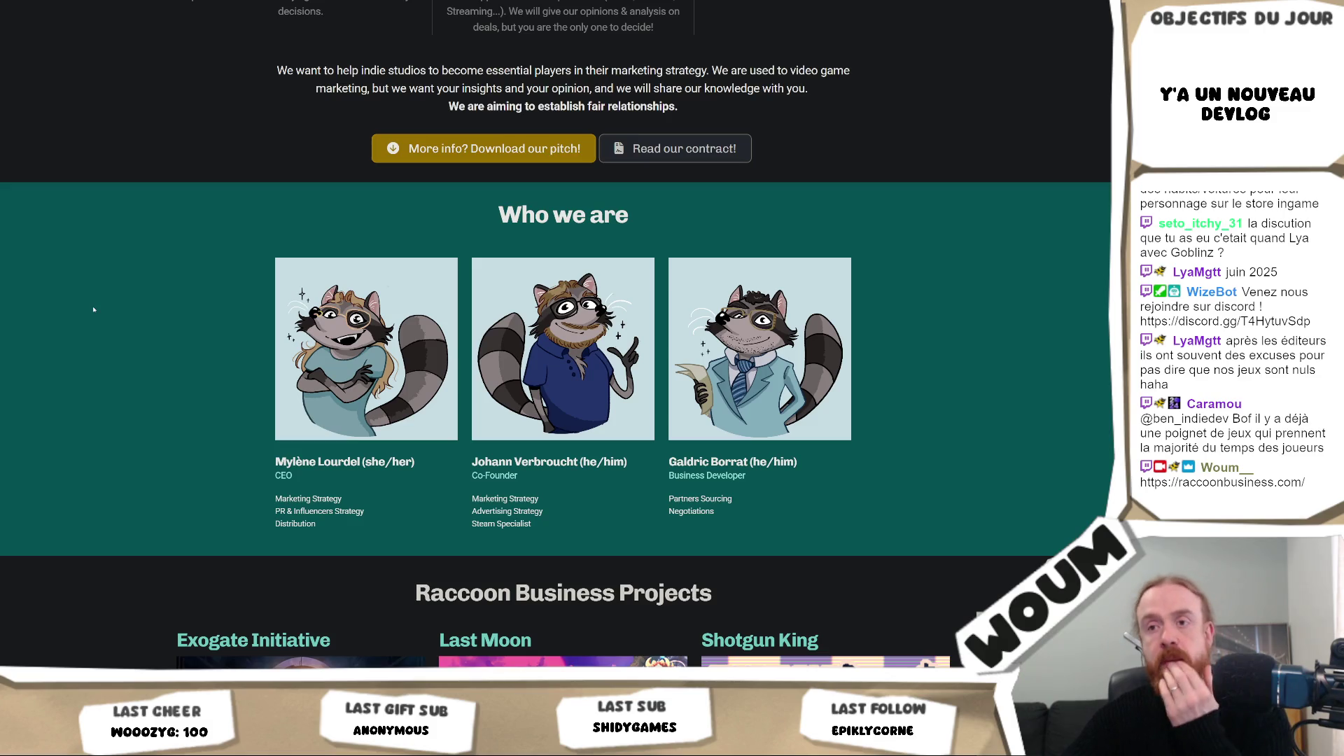
scroll(210, 294, down, 3)
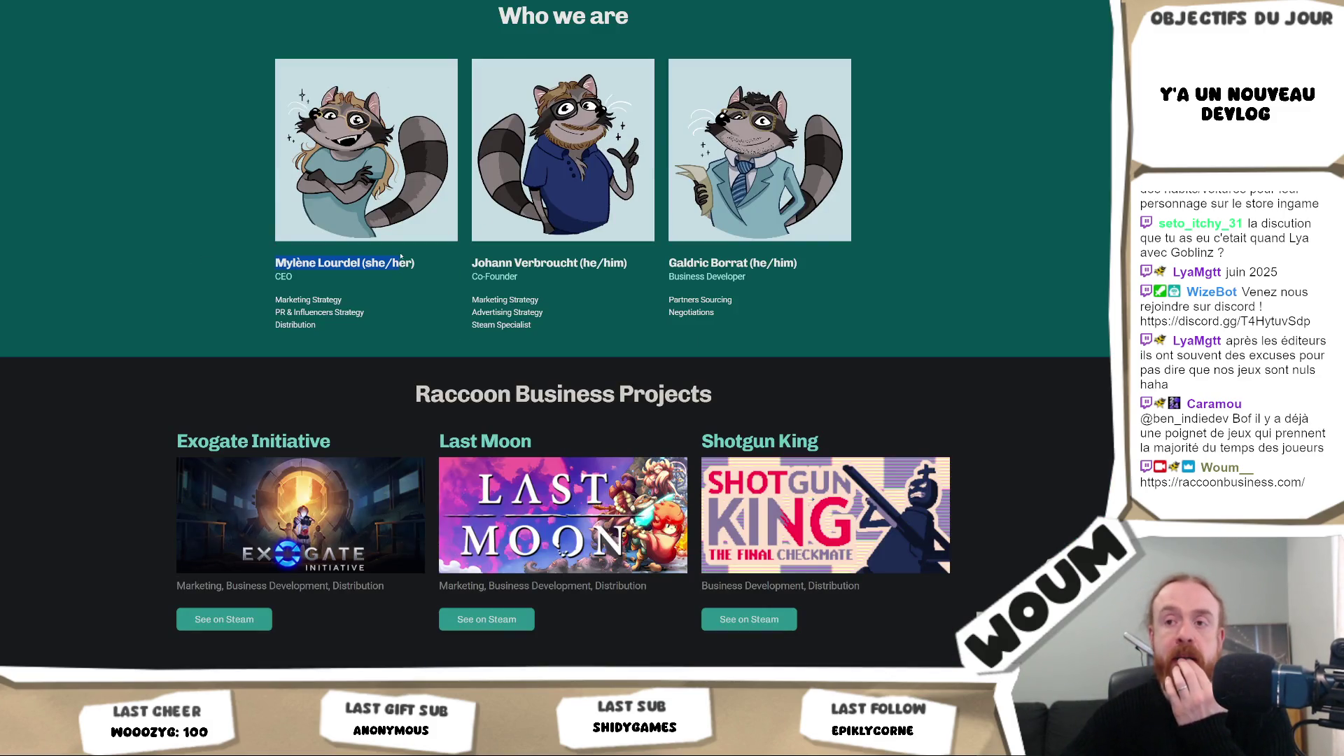
scroll(216, 324, down, 5)
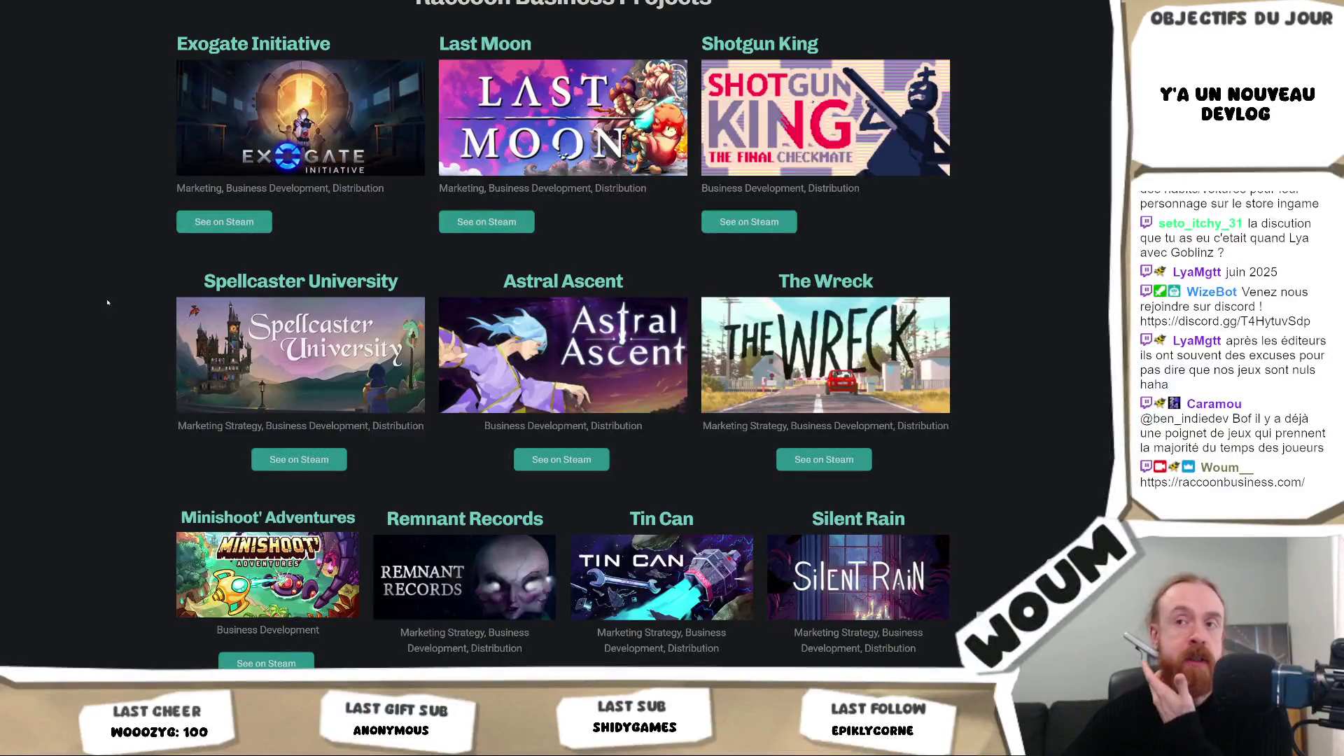
scroll(107, 303, up, 10)
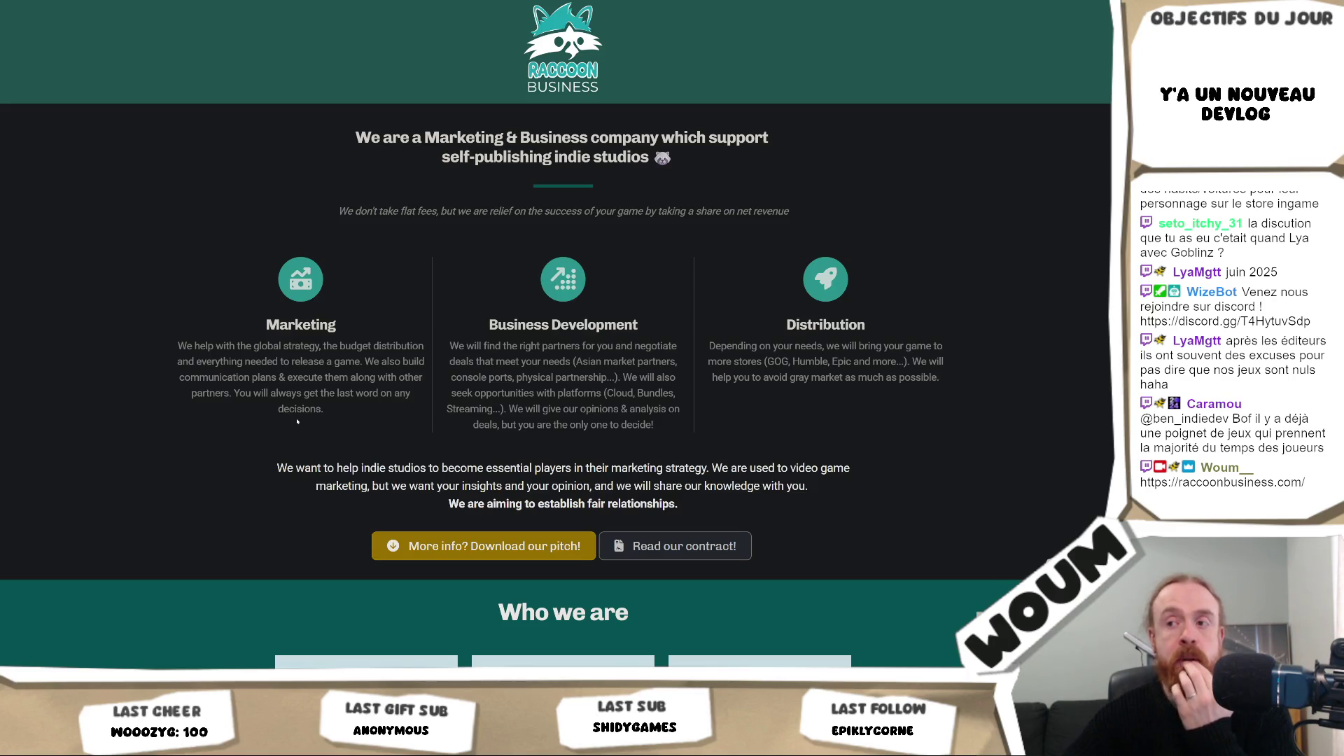
scroll(296, 420, down, 3)
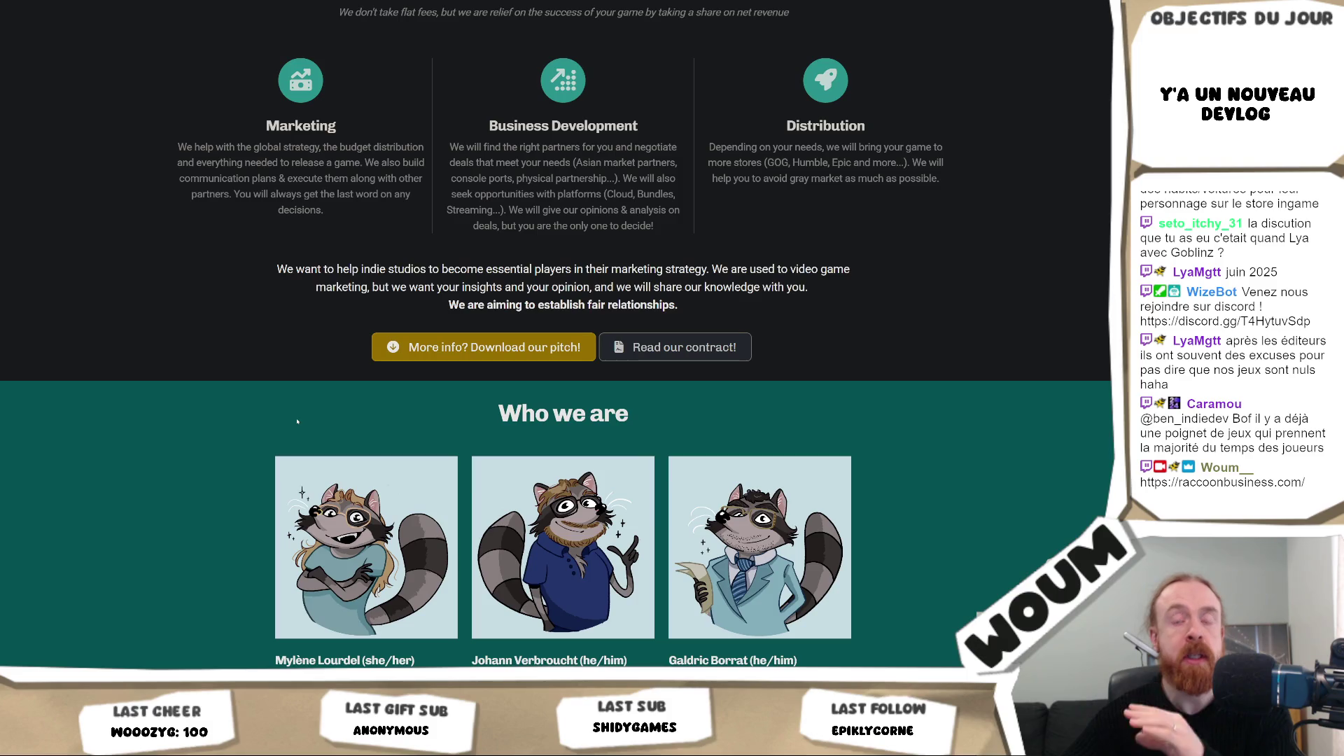
scroll(297, 421, up, 3)
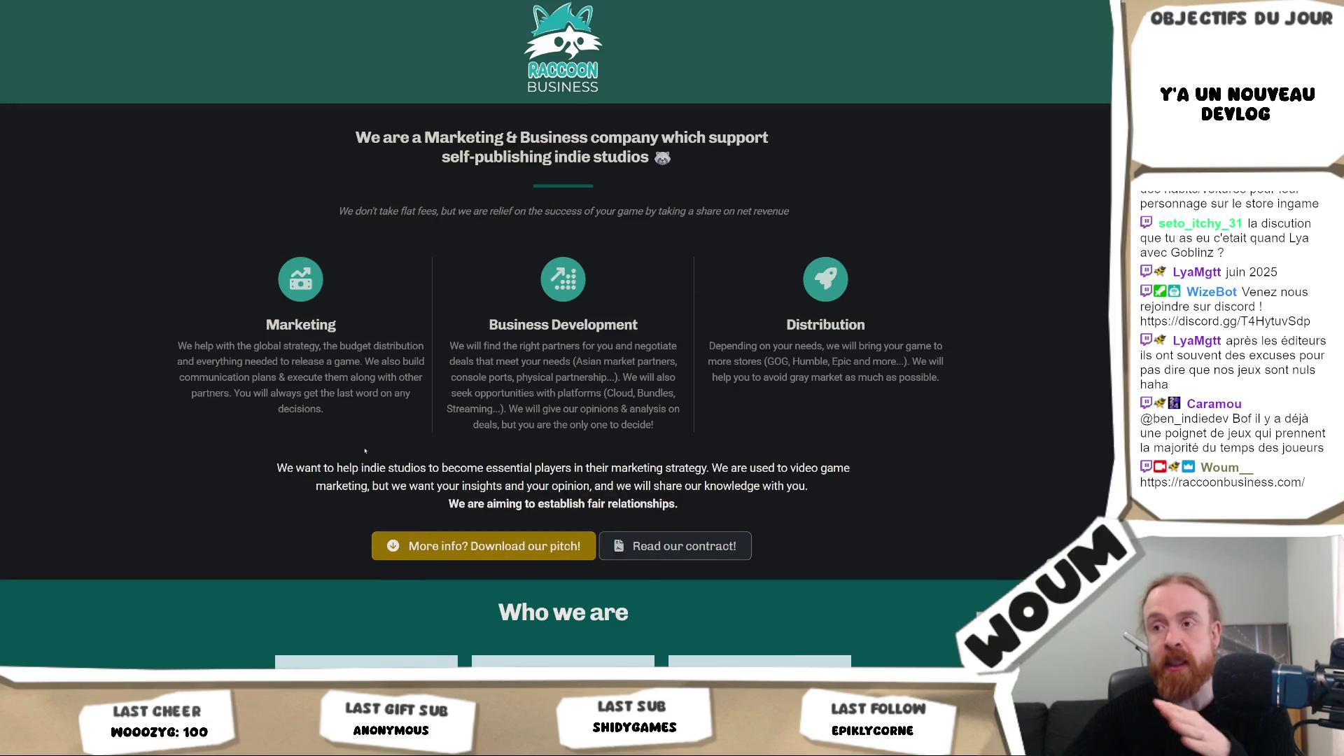
scroll(179, 465, down, 3)
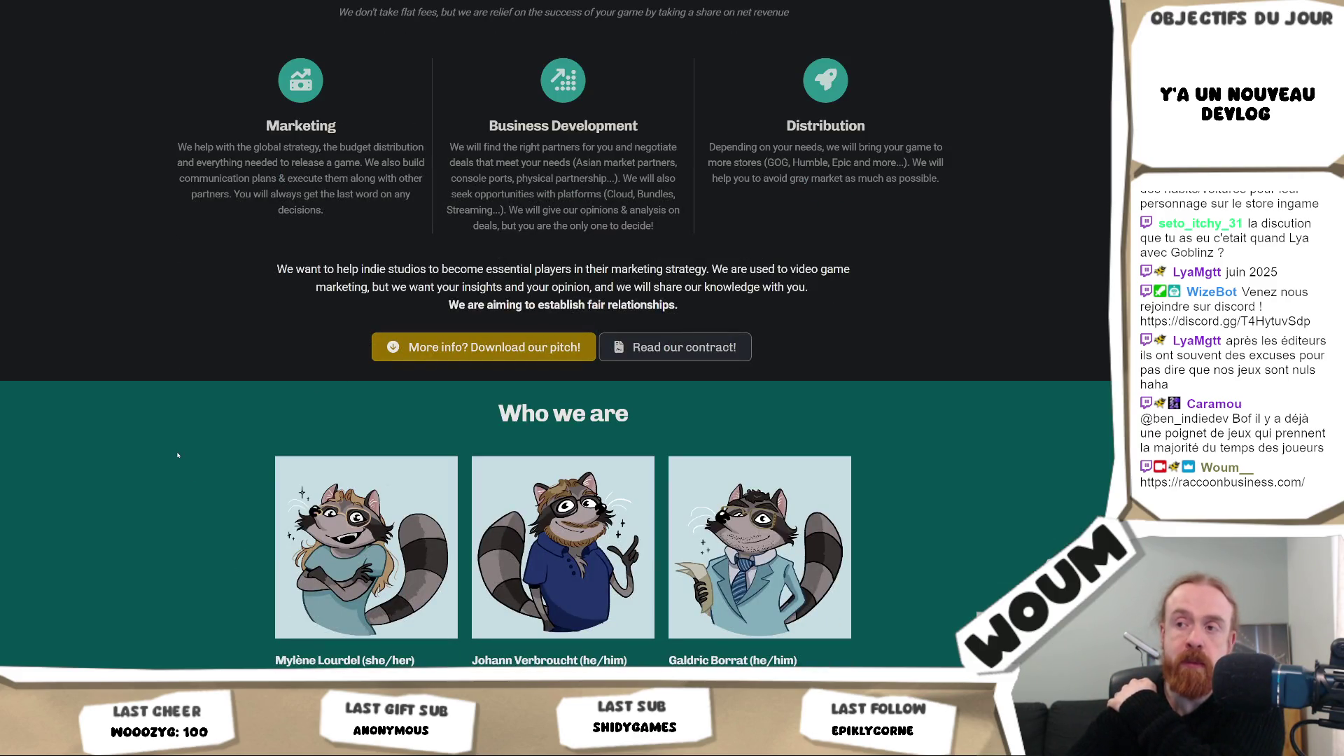
scroll(178, 455, down, 1)
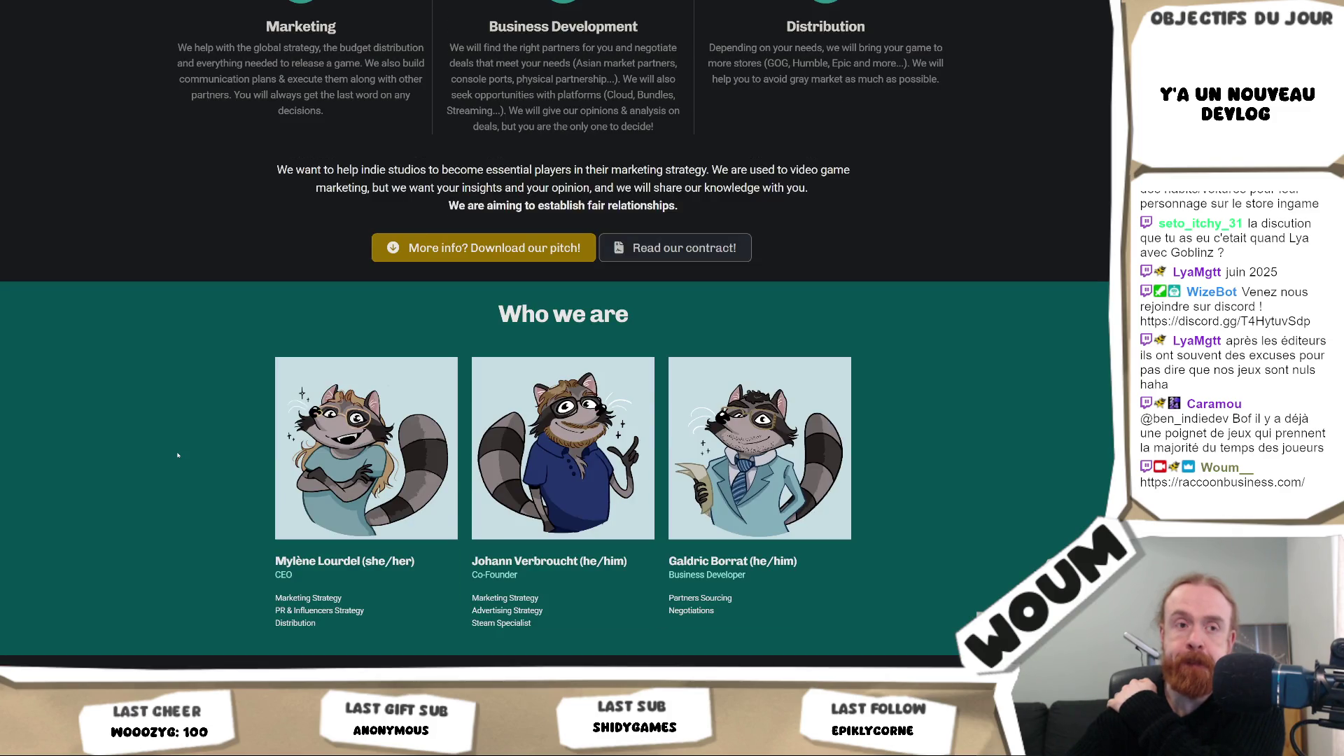
scroll(177, 455, up, 2)
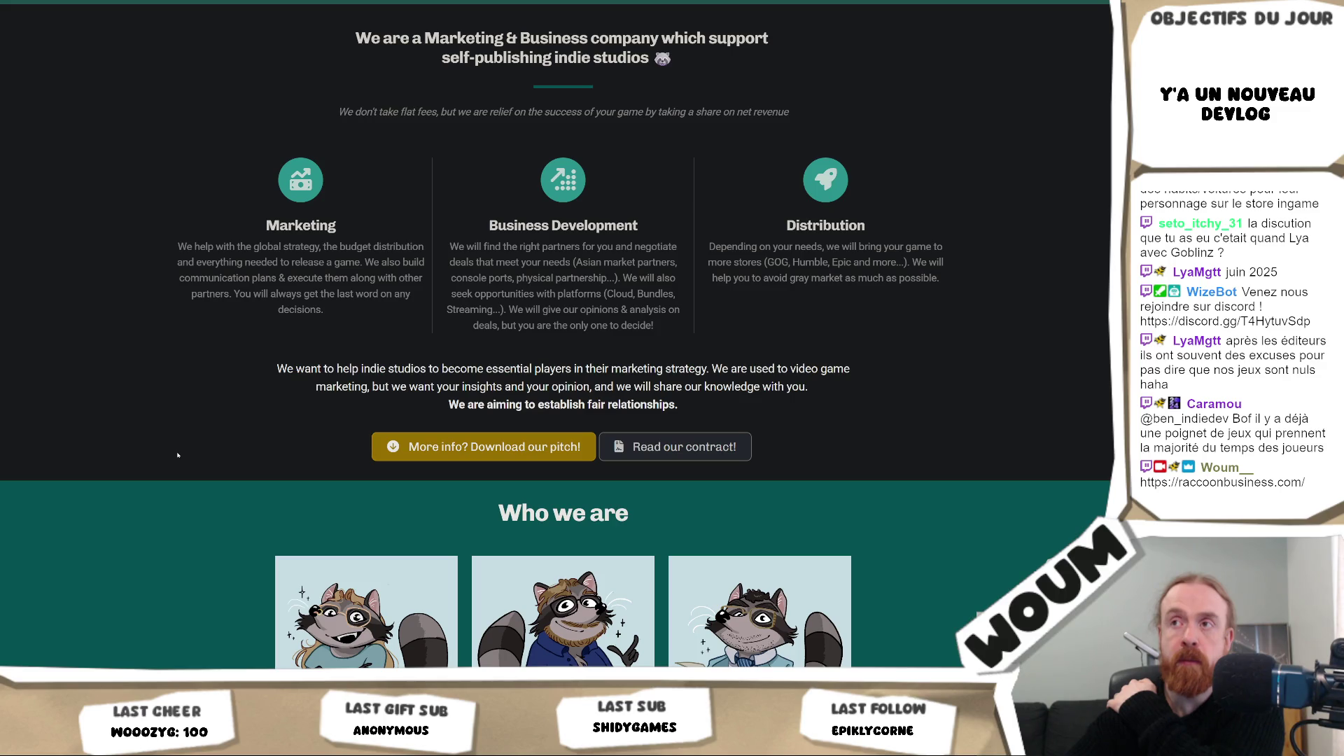
Step: Review the projects section and open the racconbusiness-services.pdf pitch document
scroll(177, 455, up, 1)
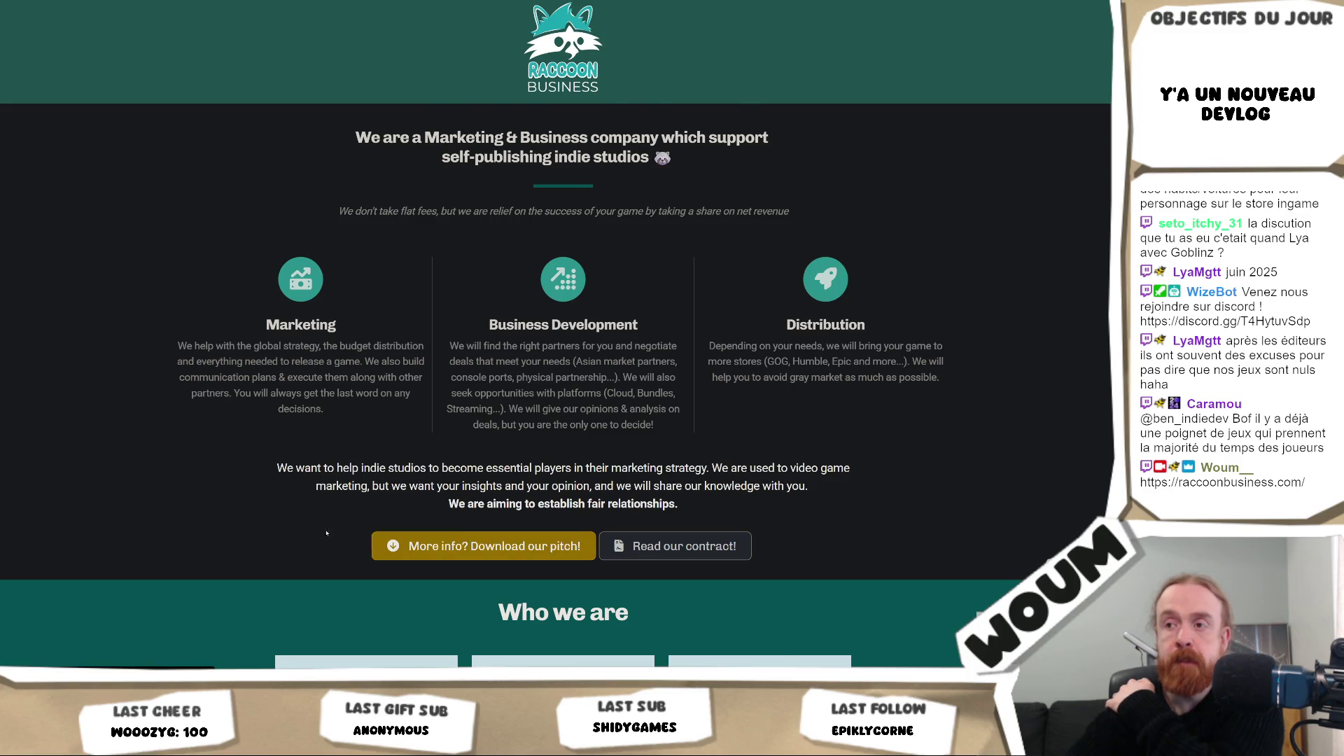
scroll(275, 519, down, 1)
scroll(275, 520, down, 10)
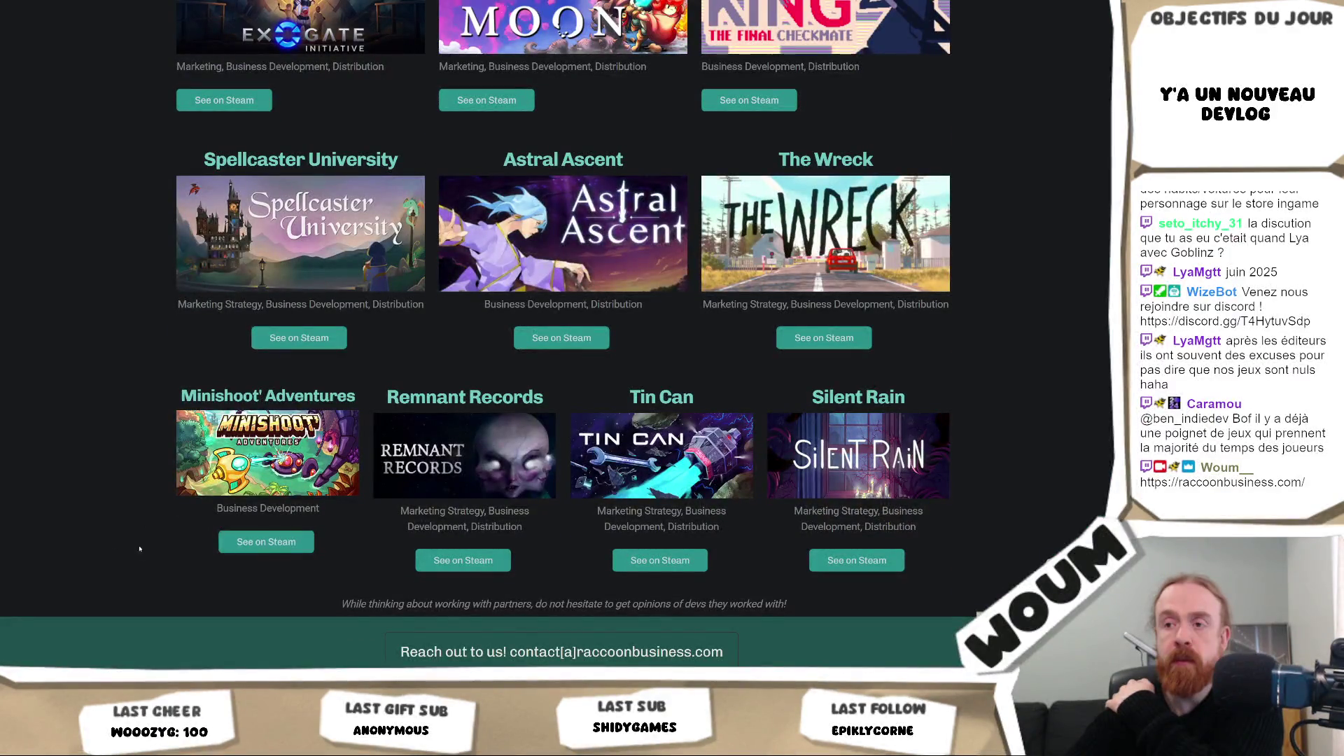
scroll(161, 564, up, 4)
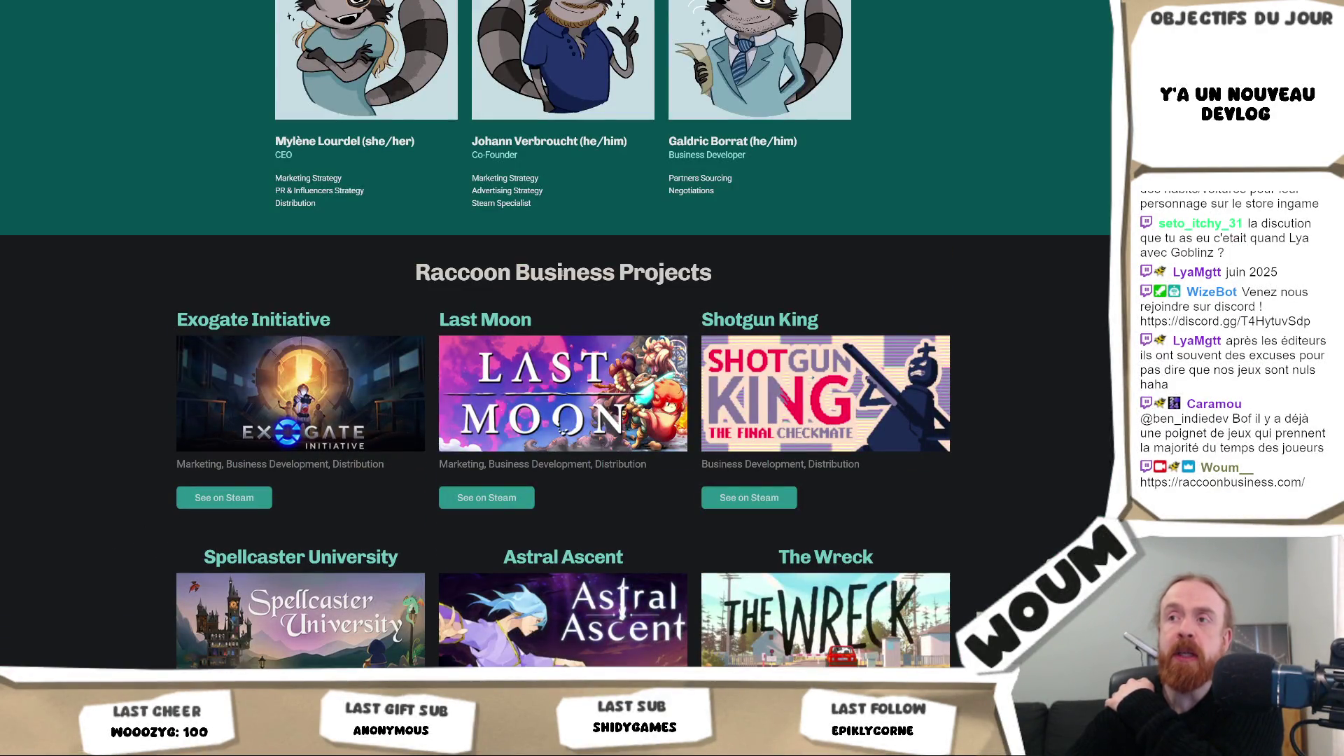
scroll(547, 330, up, 7)
scroll(548, 331, down, 8)
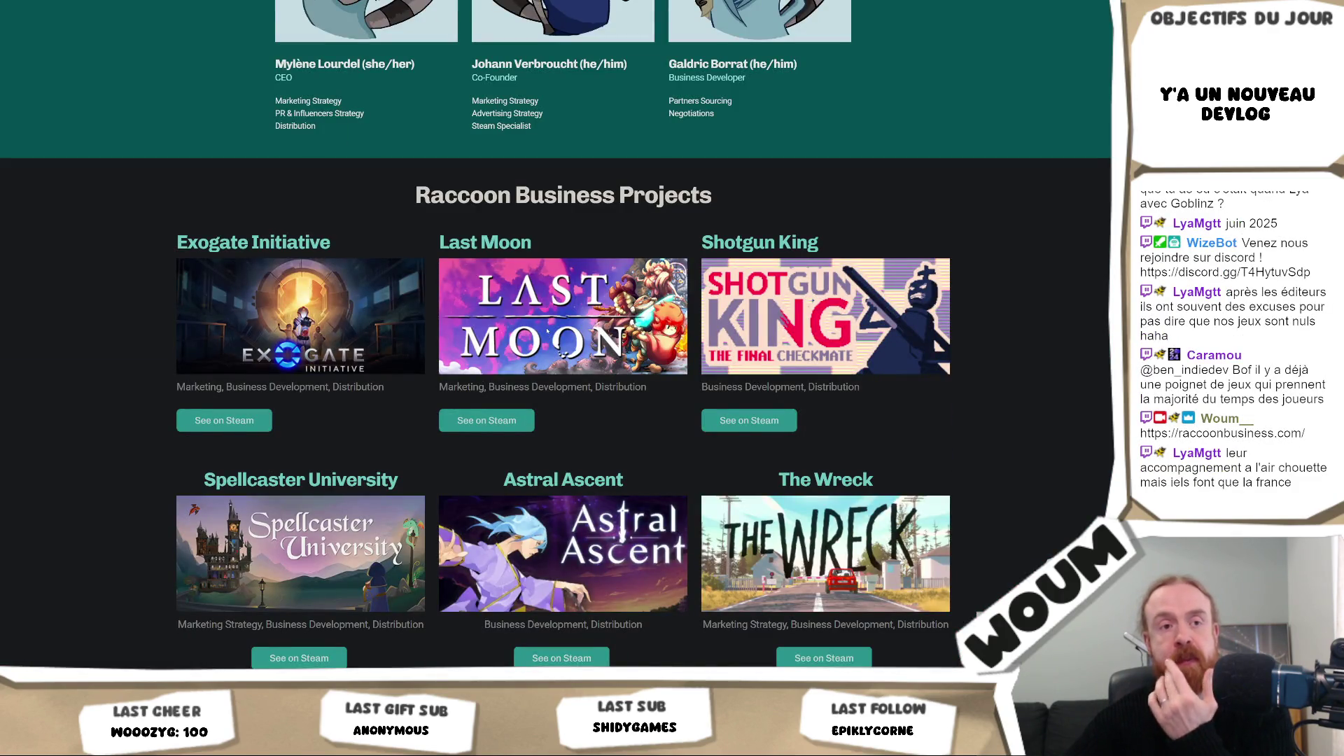
scroll(548, 330, up, 3)
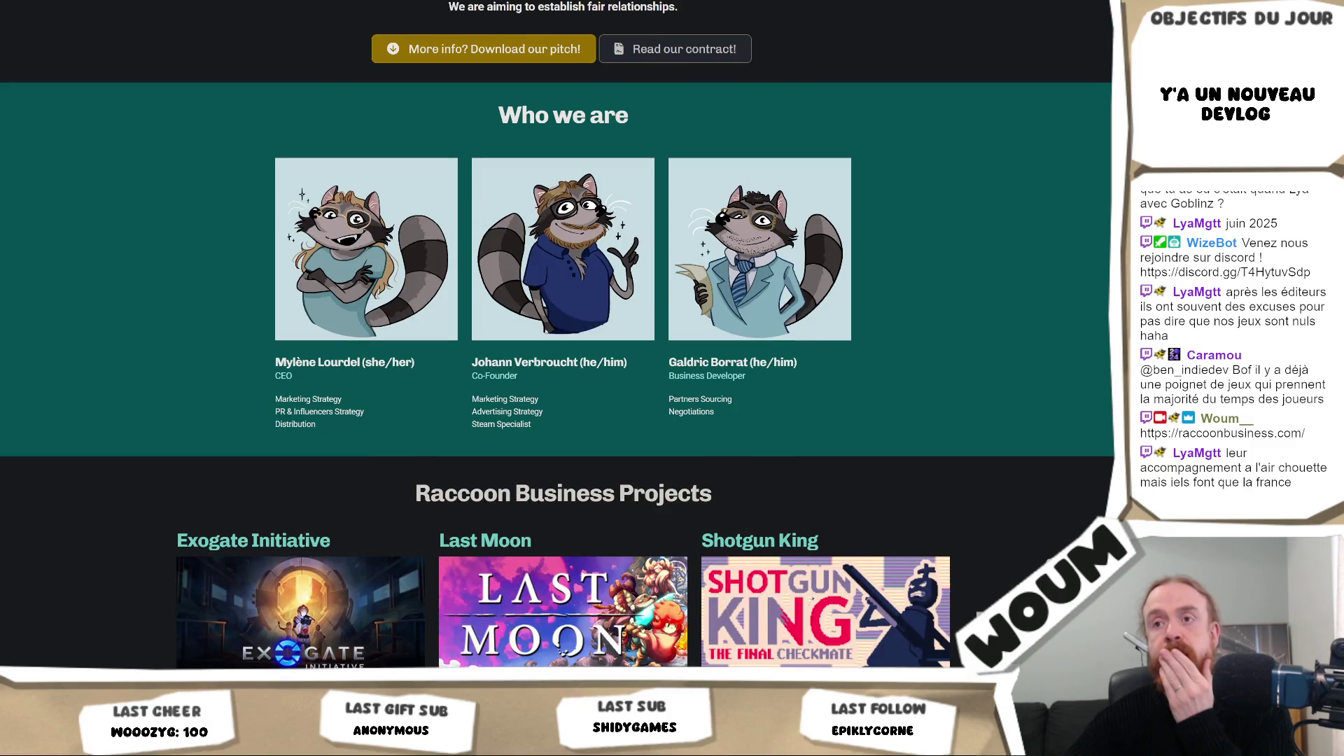
scroll(548, 330, up, 2)
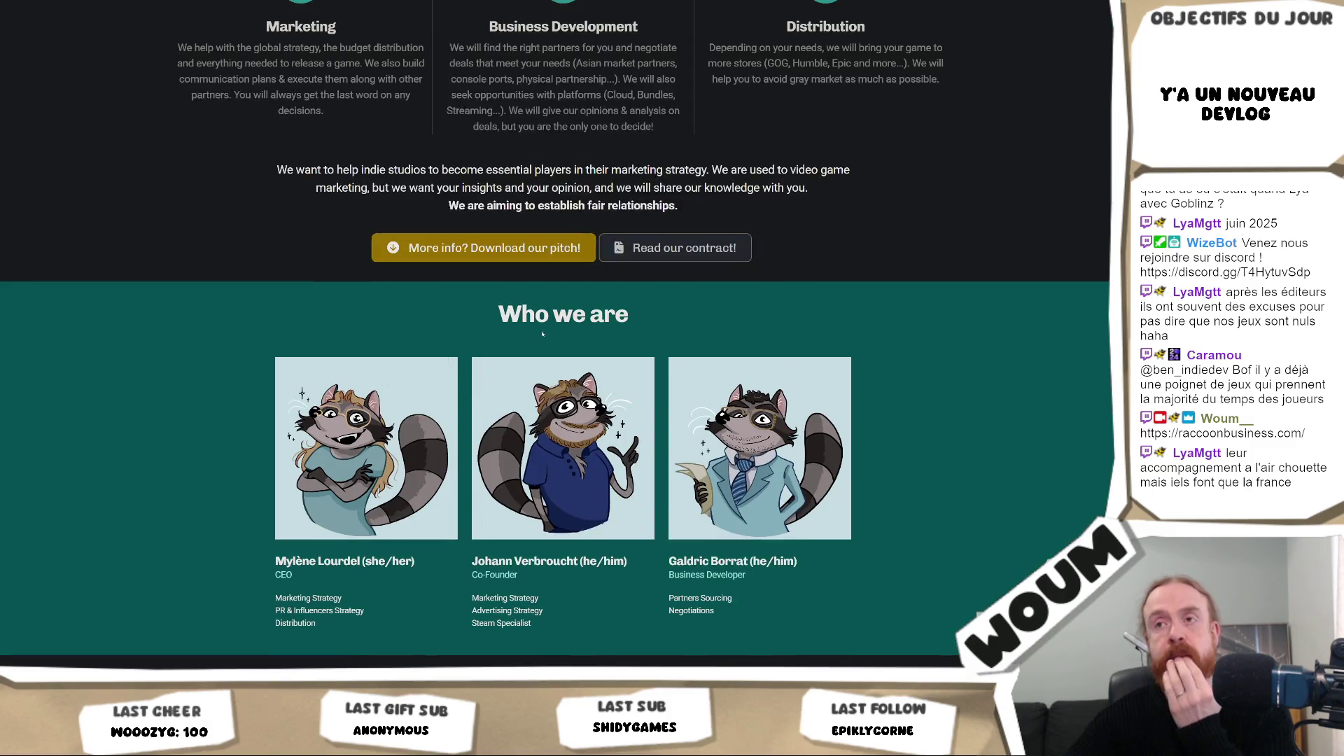
click(482, 249)
Step: Read the pitch PDF up to page 4, 'Fair', then return to the website tab
scroll(680, 332, down, 10)
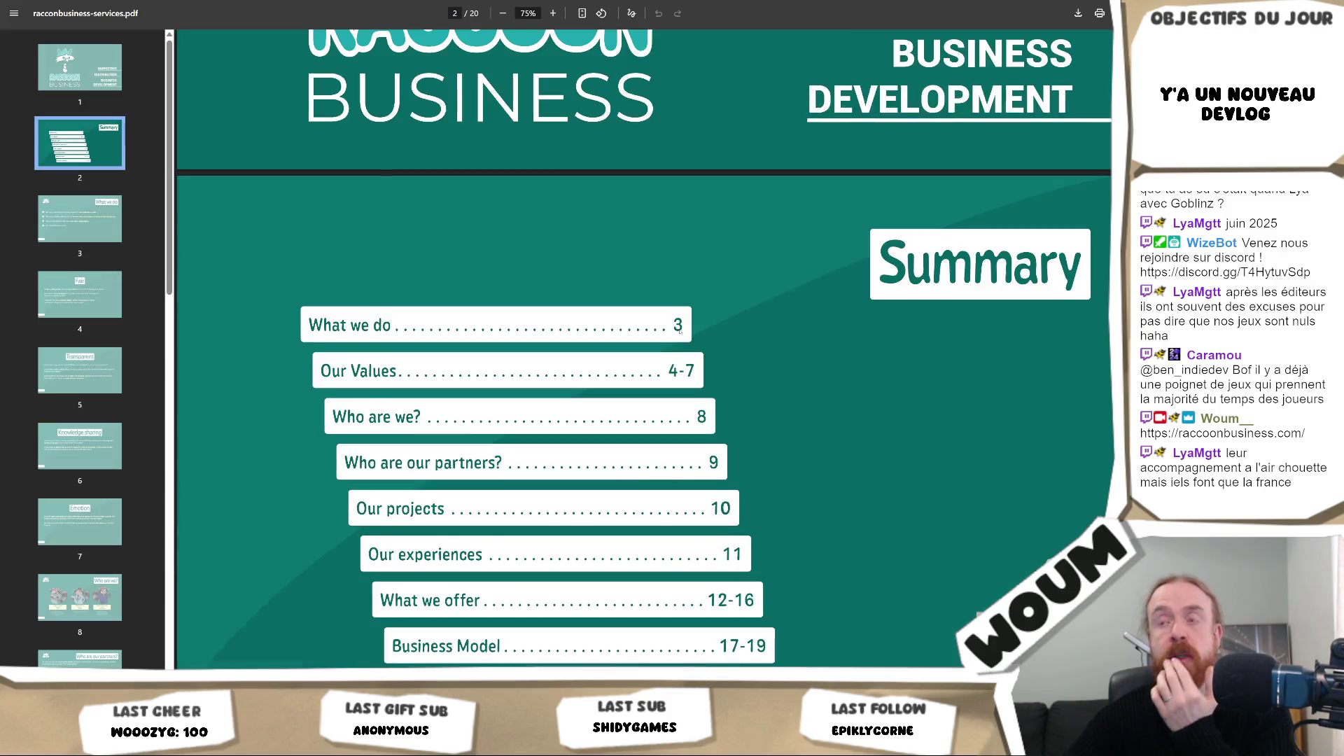
scroll(679, 331, down, 10)
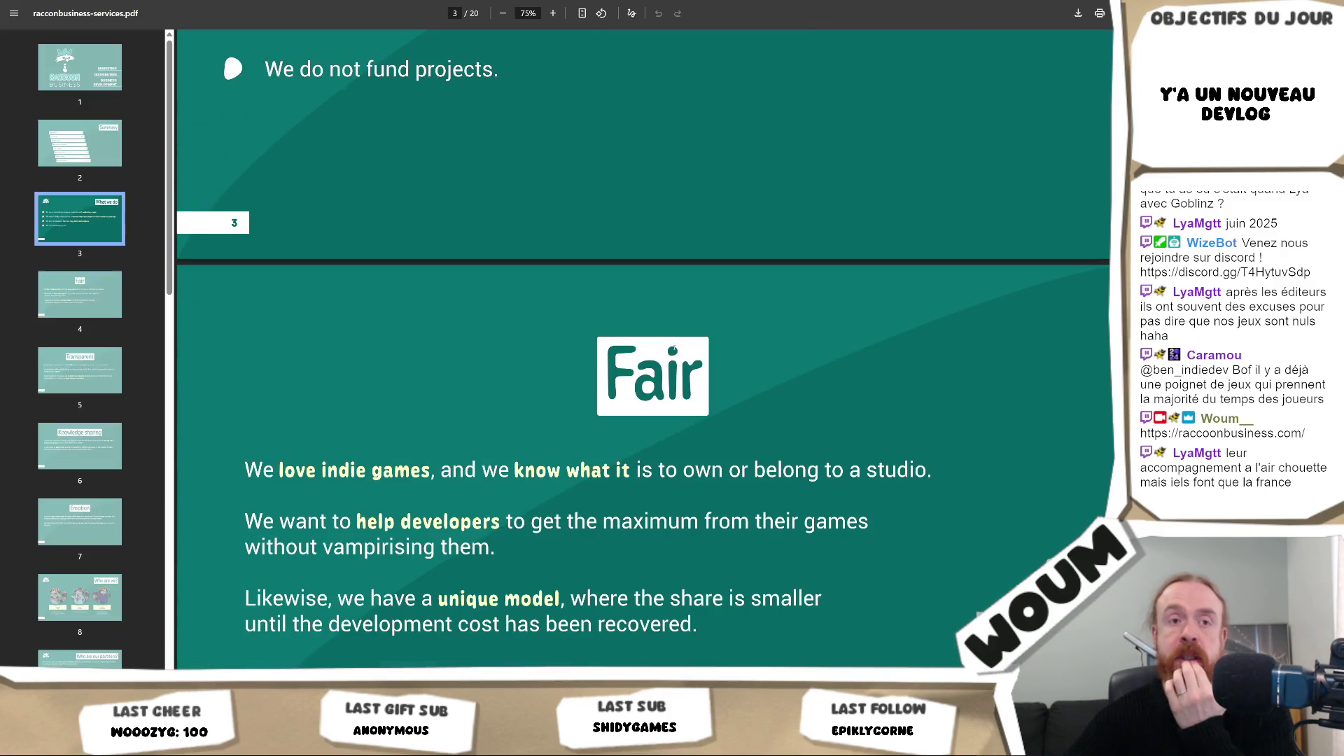
scroll(674, 347, up, 5)
scroll(674, 352, down, 10)
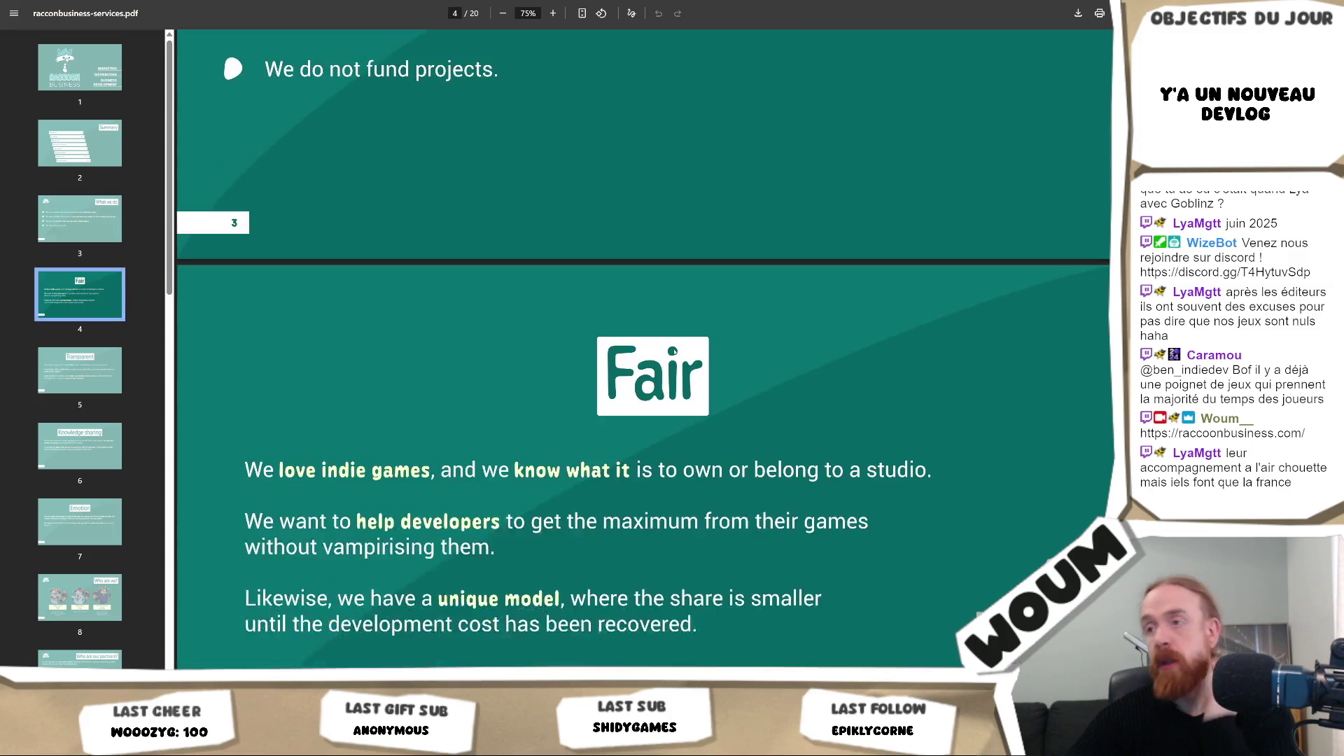
scroll(667, 358, up, 1)
scroll(668, 359, up, 4)
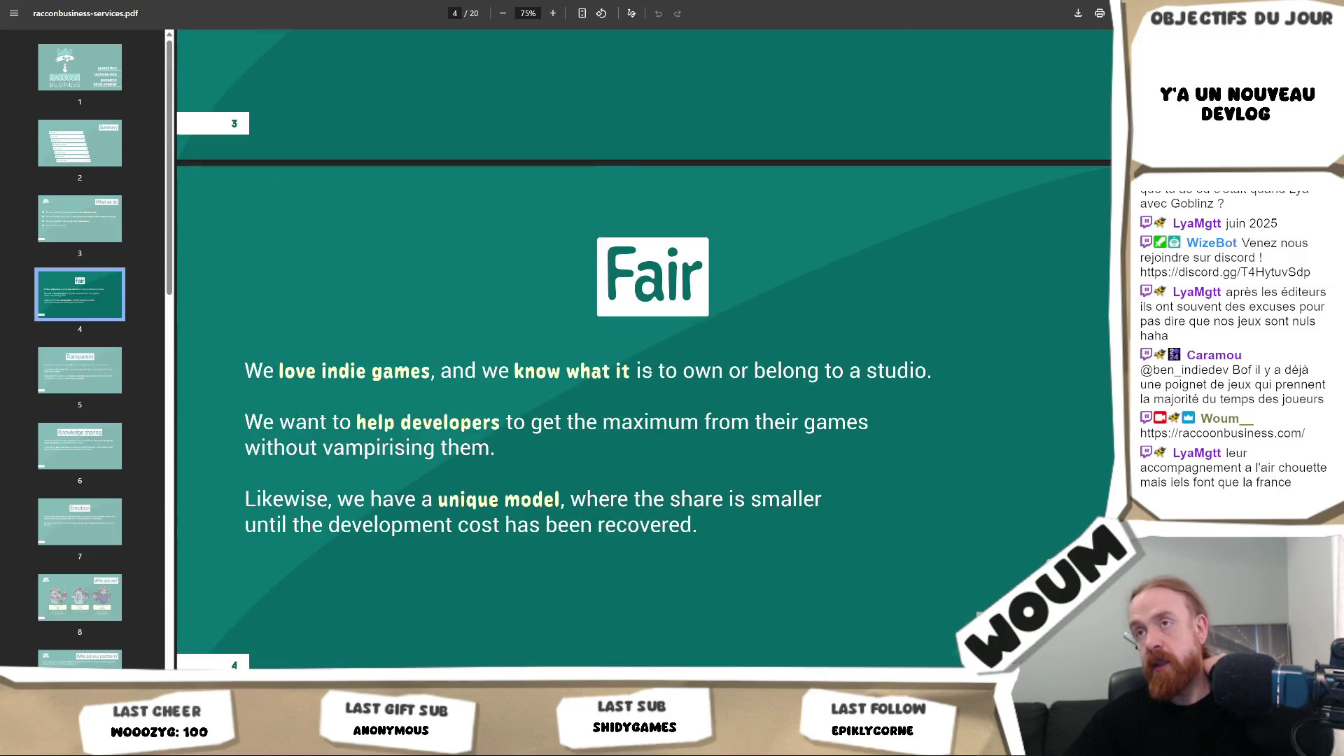
key(ctrl+Tab)
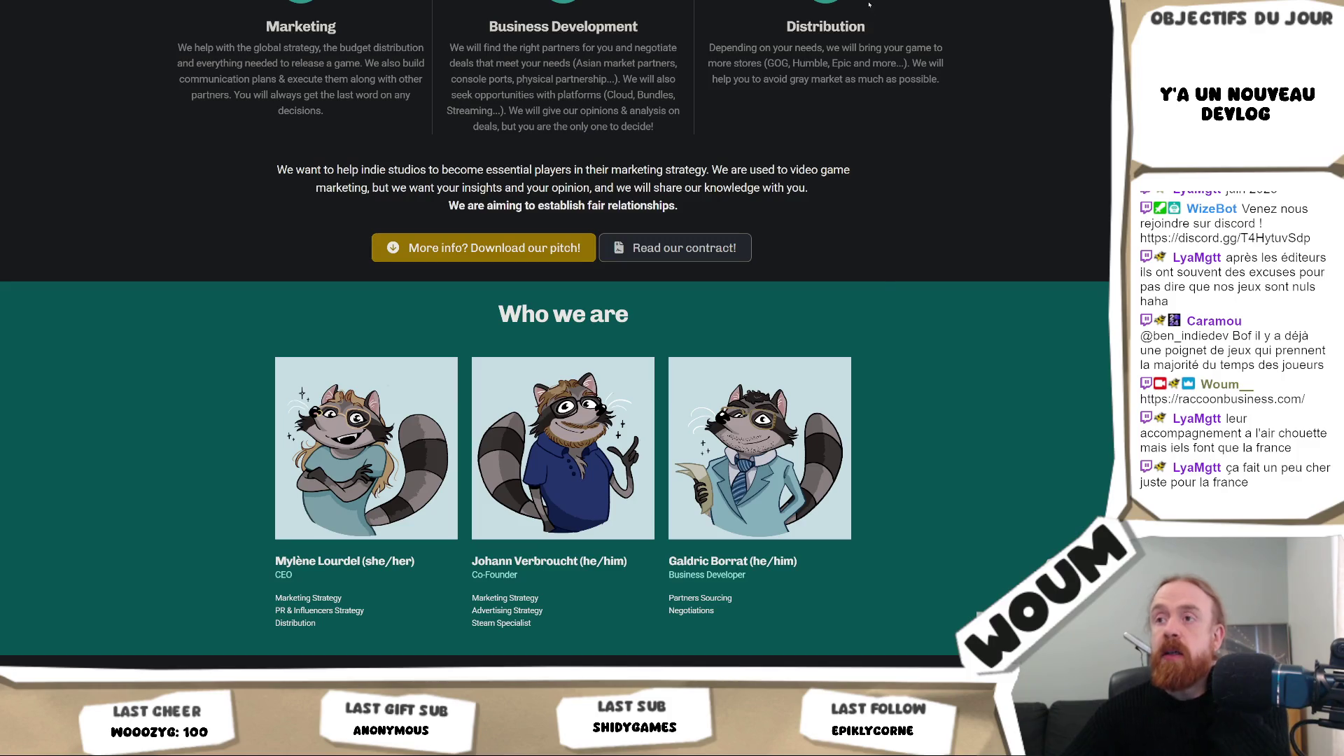
Step: Highlight the Marketing, Business Development and Distribution descriptions, then go back to the PDF
scroll(923, 401, down, 3)
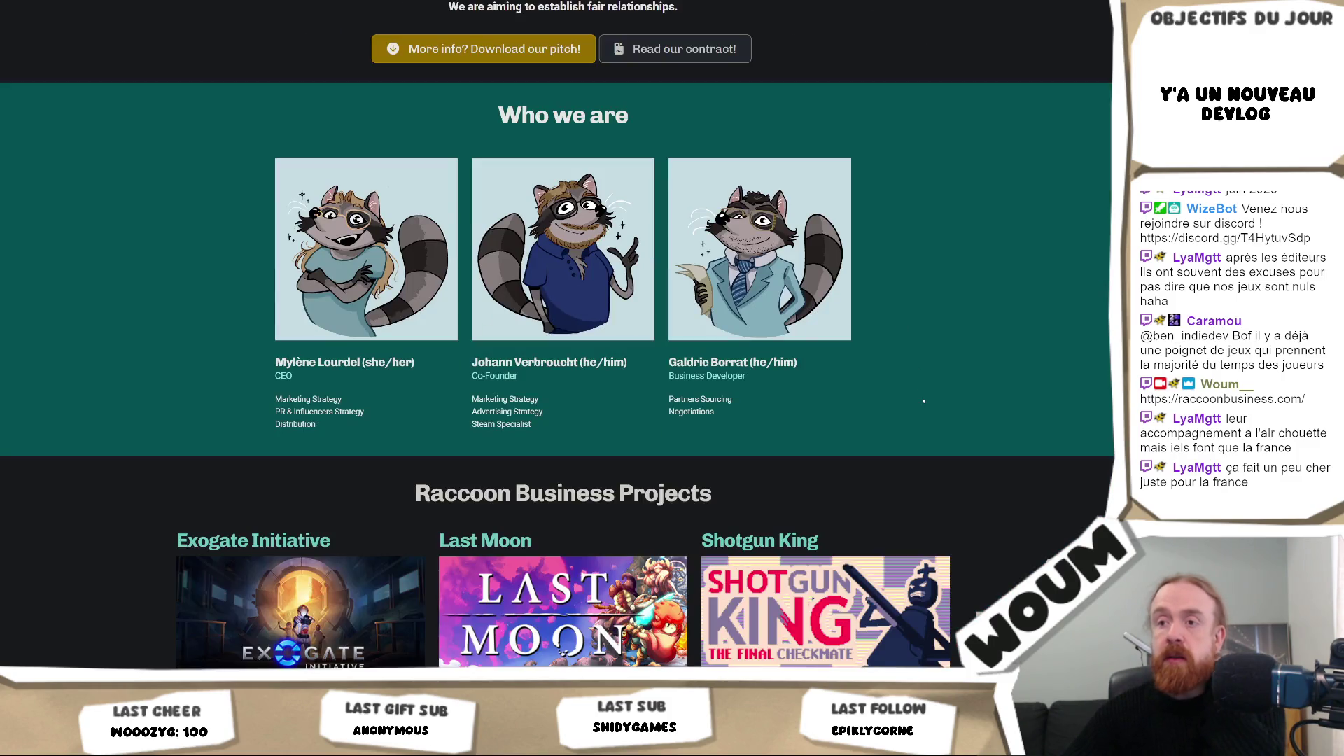
scroll(940, 208, up, 5)
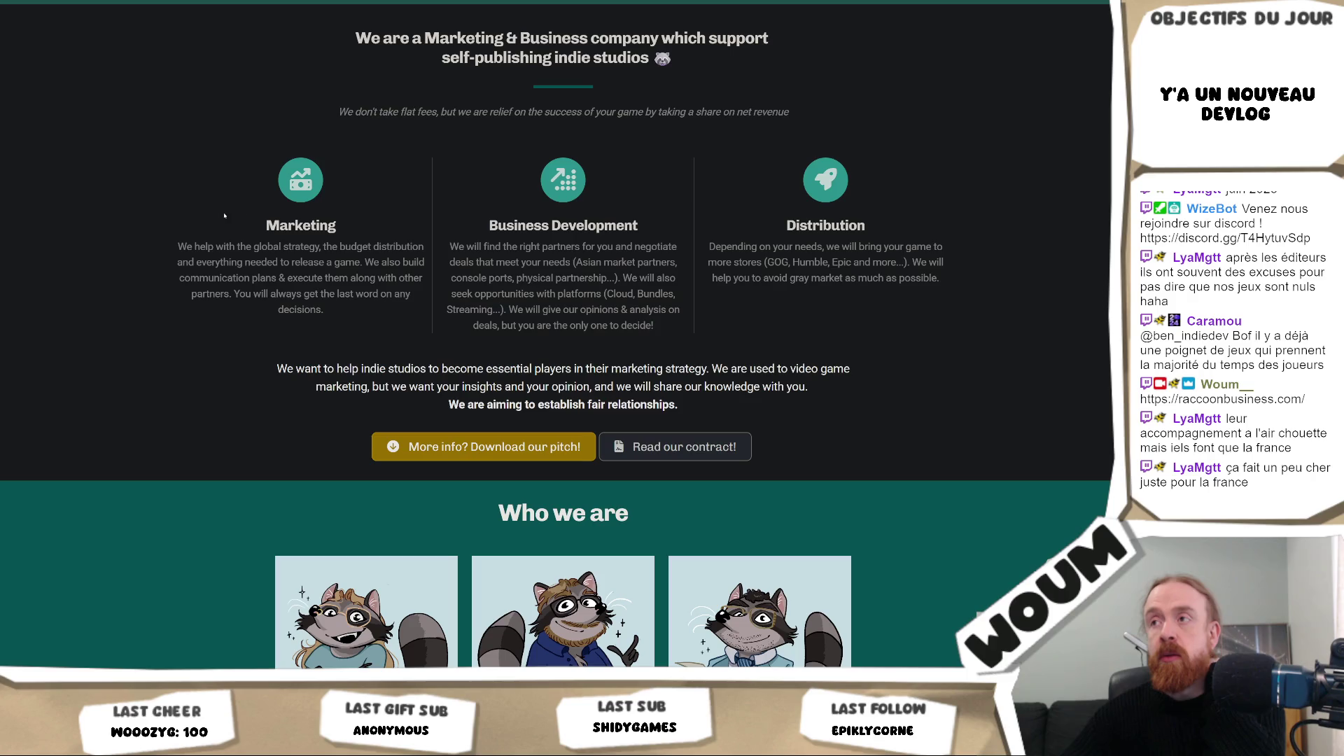
mouse_move(223, 242)
mouse_down()
mouse_move(945, 262)
mouse_move(857, 277)
mouse_up()
click(694, 316)
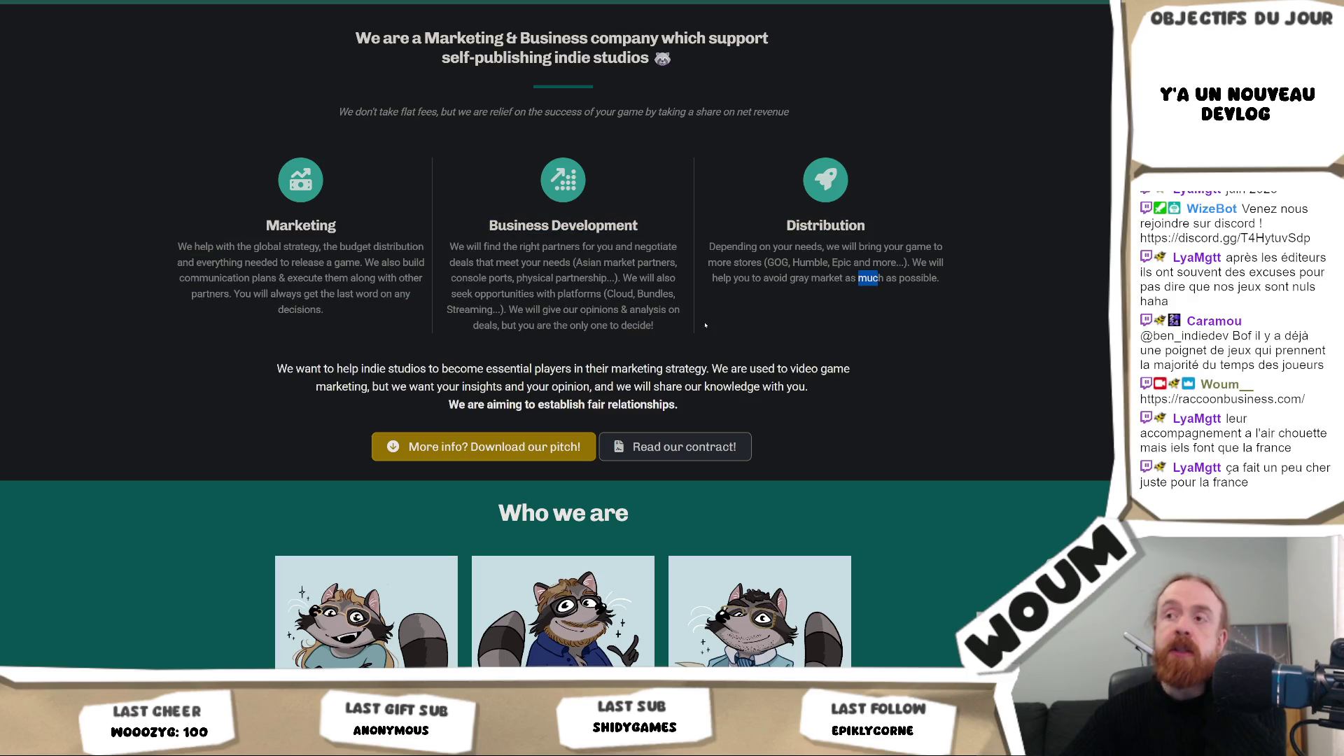
drag(693, 315, 181, 175)
click(180, 175)
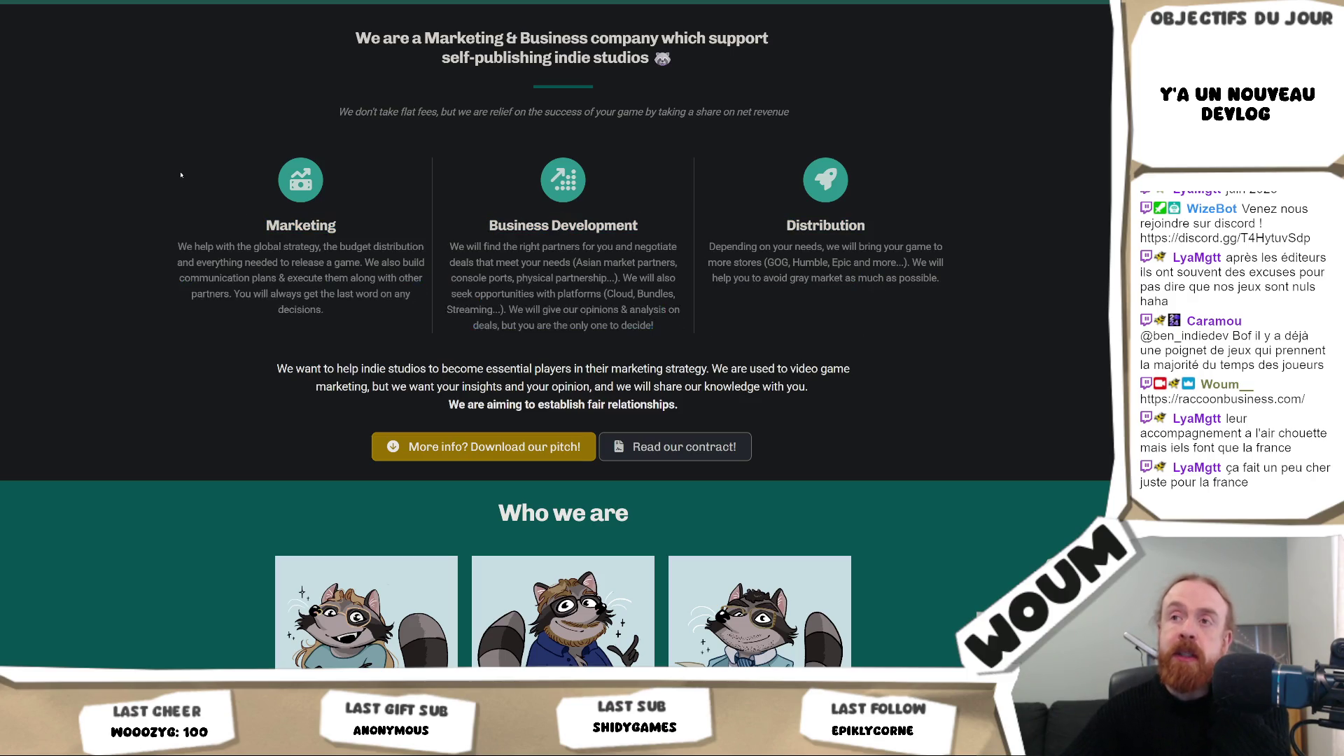
mouse_move(224, 217)
mouse_down()
mouse_move(938, 322)
mouse_move(844, 326)
mouse_move(903, 339)
mouse_up()
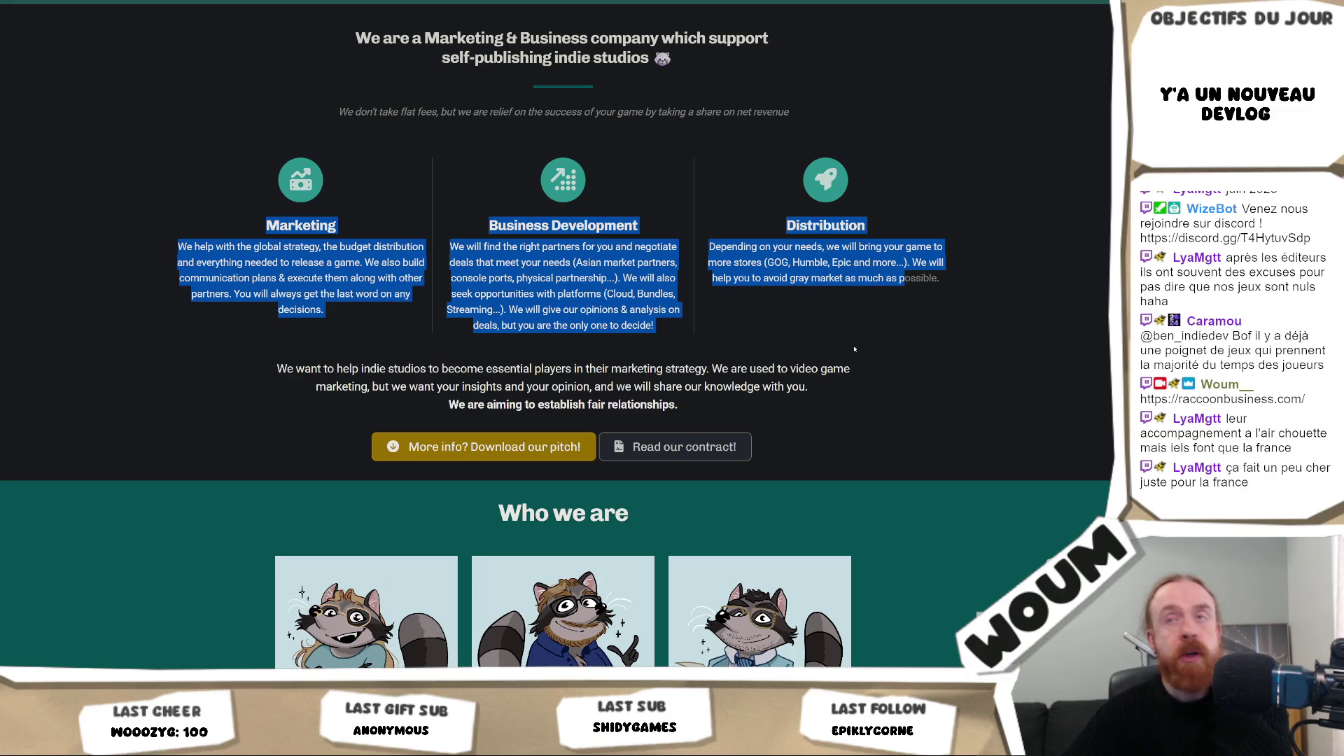
key(ctrl+Tab)
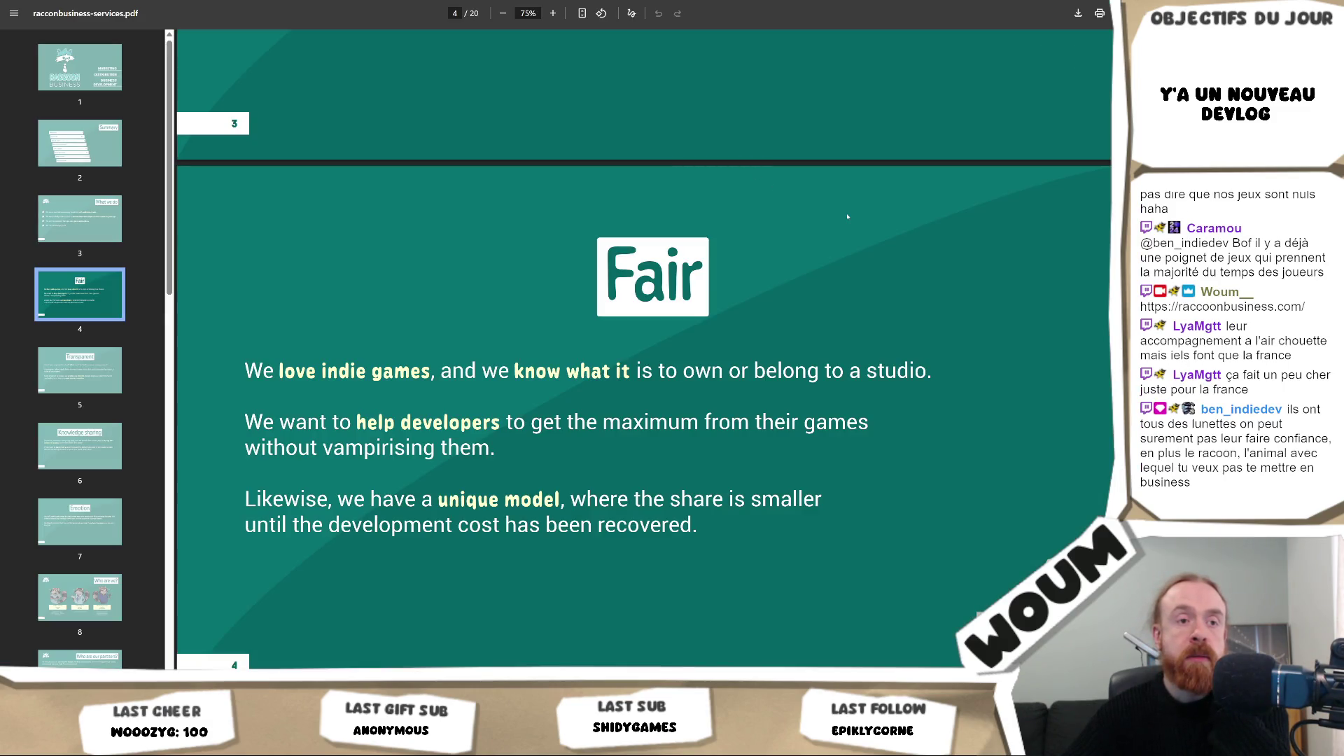
Step: Page through the first slides of the services pitch PDF
scroll(847, 216, down, 5)
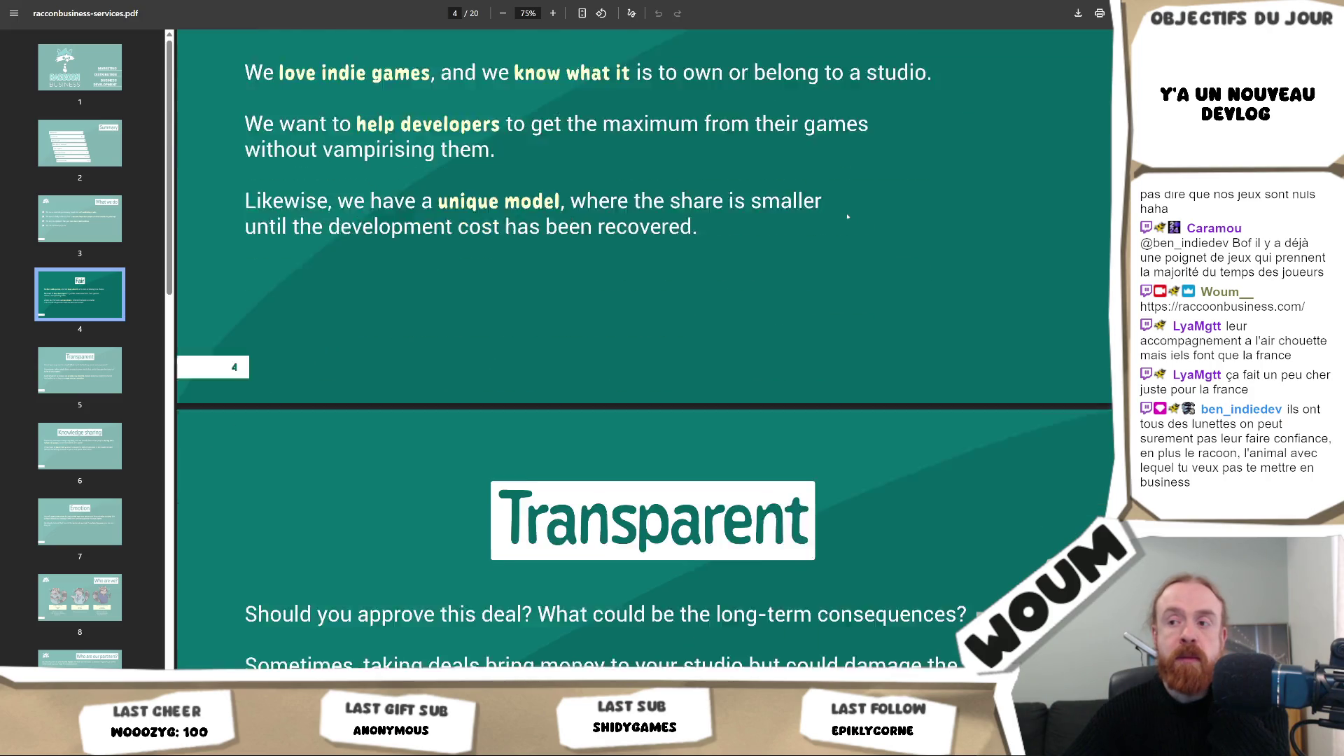
scroll(847, 216, down, 6)
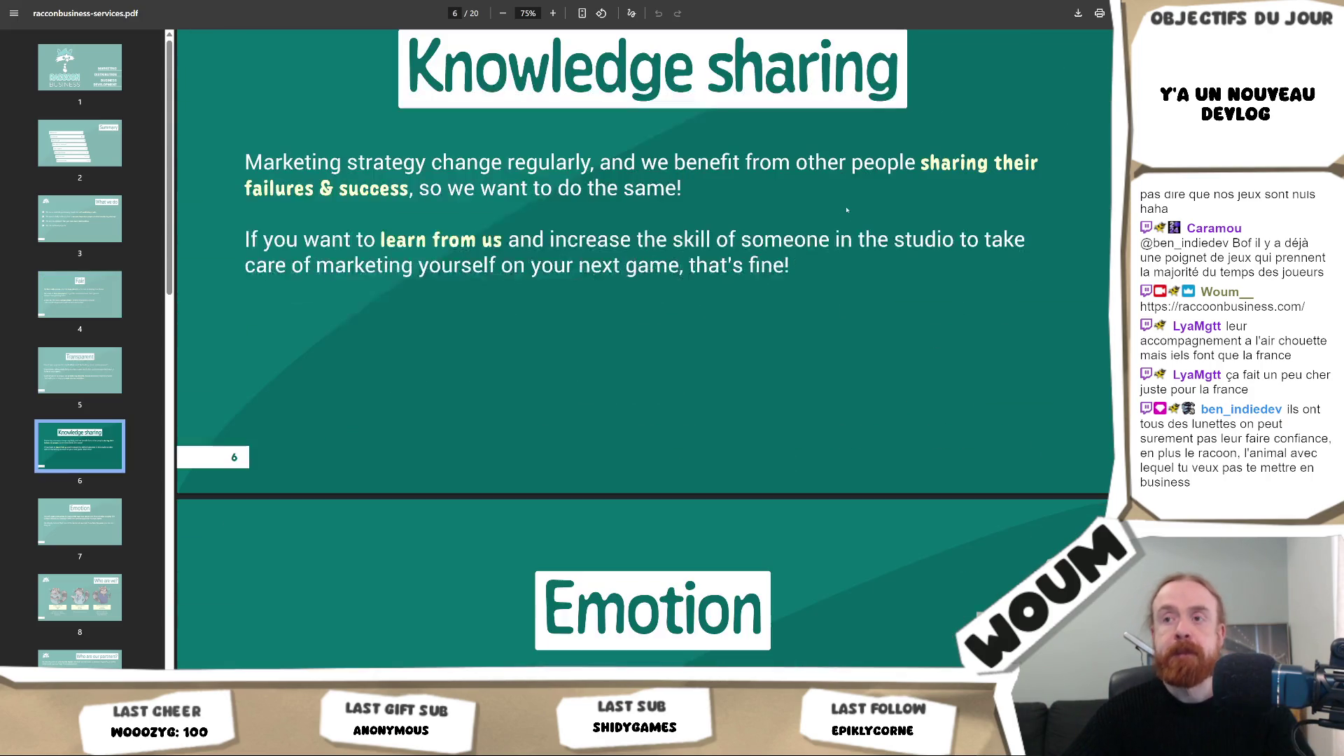
ctrl+scroll(832, 252, down, 2)
scroll(831, 252, down, 5)
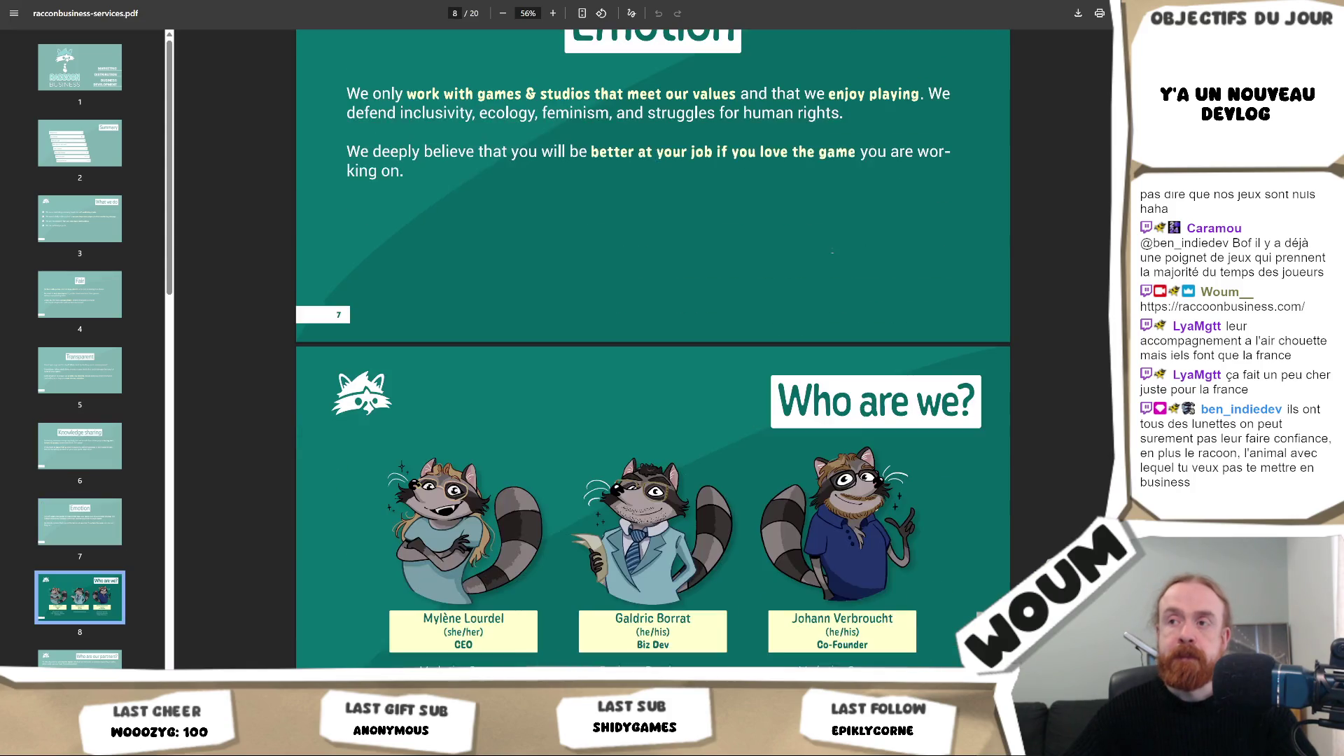
scroll(832, 252, down, 10)
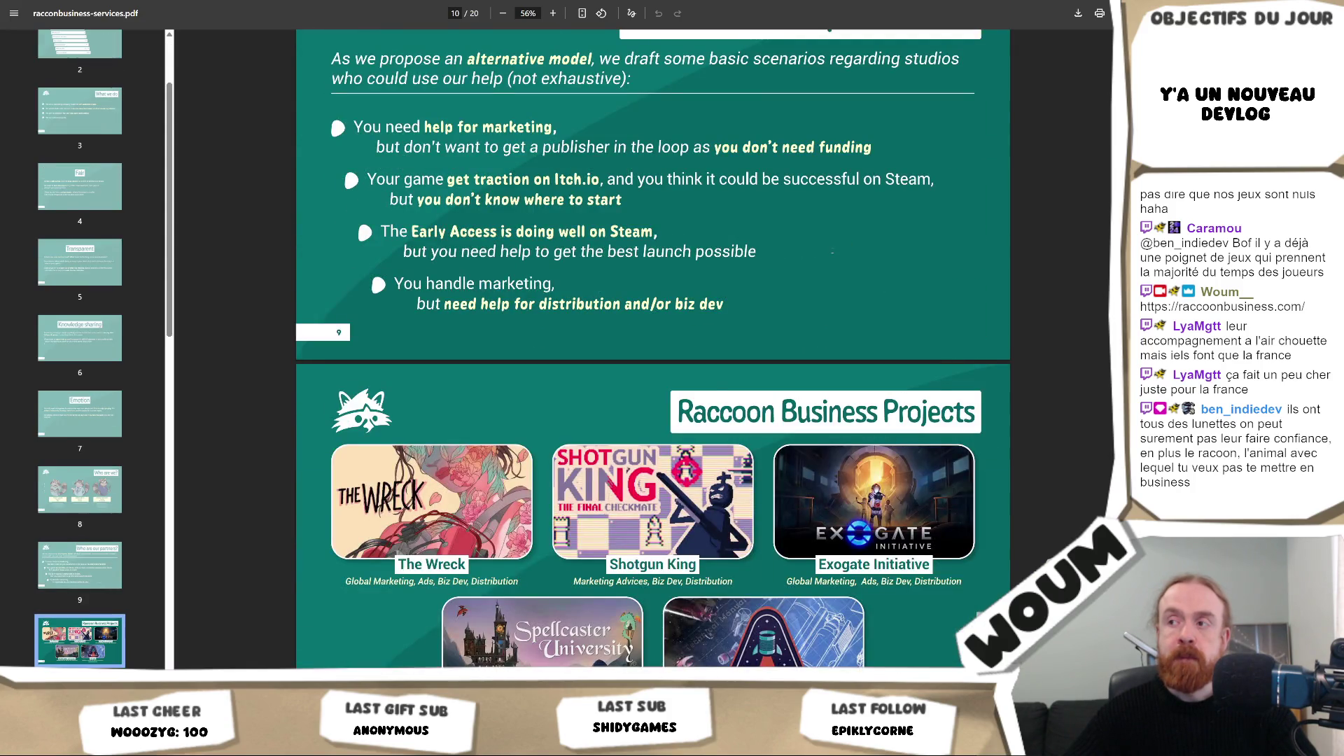
scroll(832, 252, down, 5)
scroll(653, 350, down, 3)
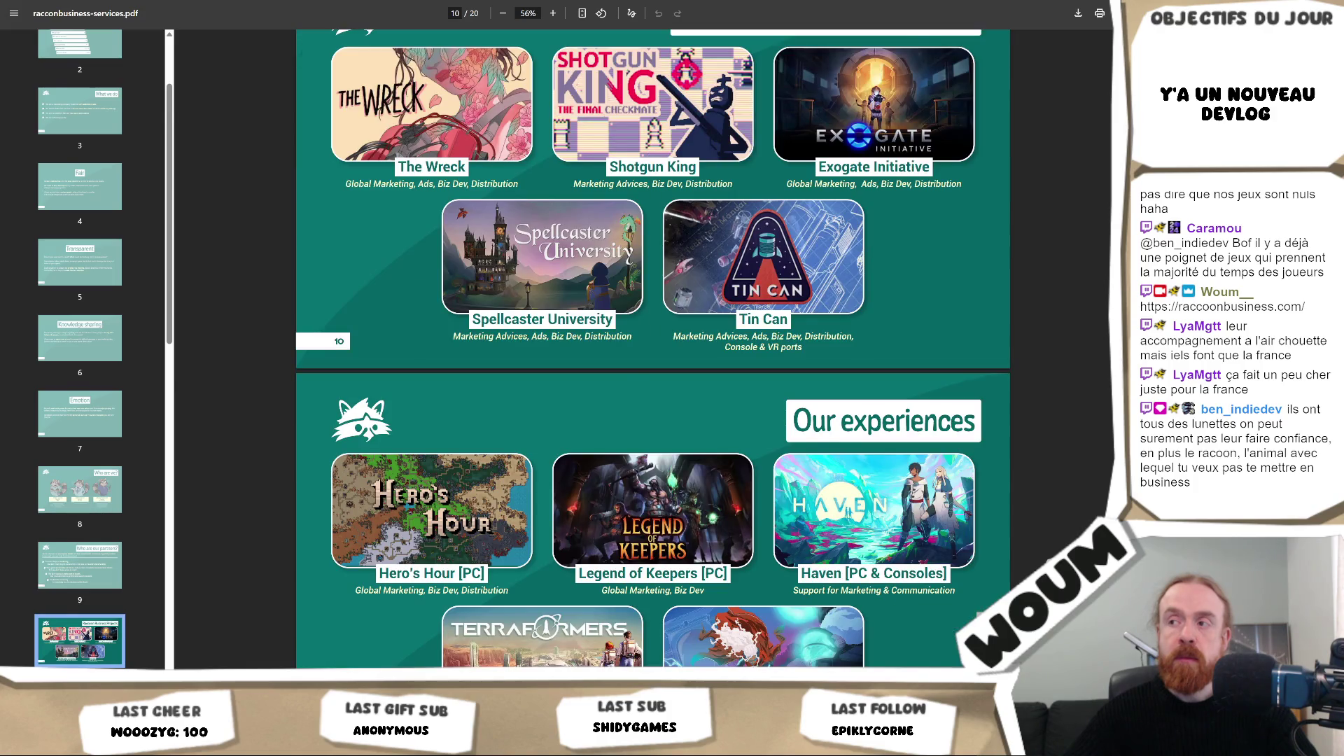
scroll(653, 350, down, 10)
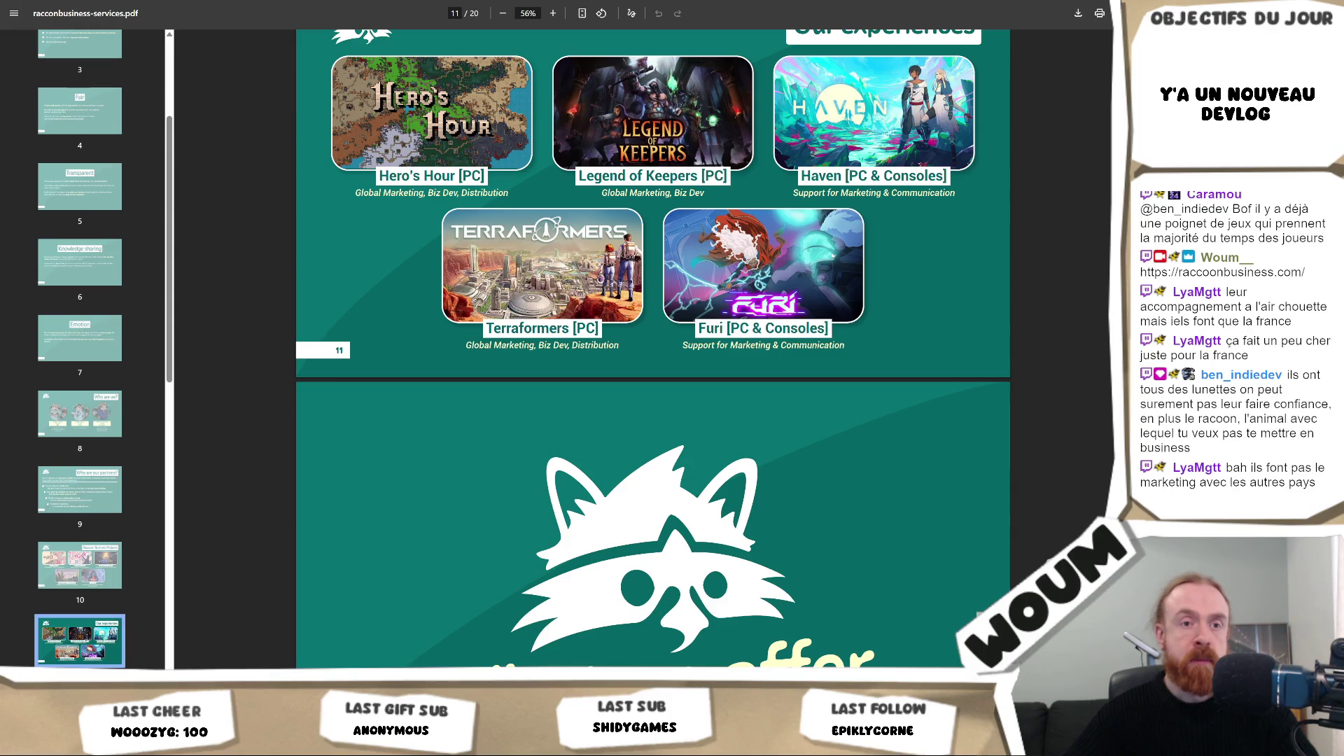
scroll(831, 256, down, 15)
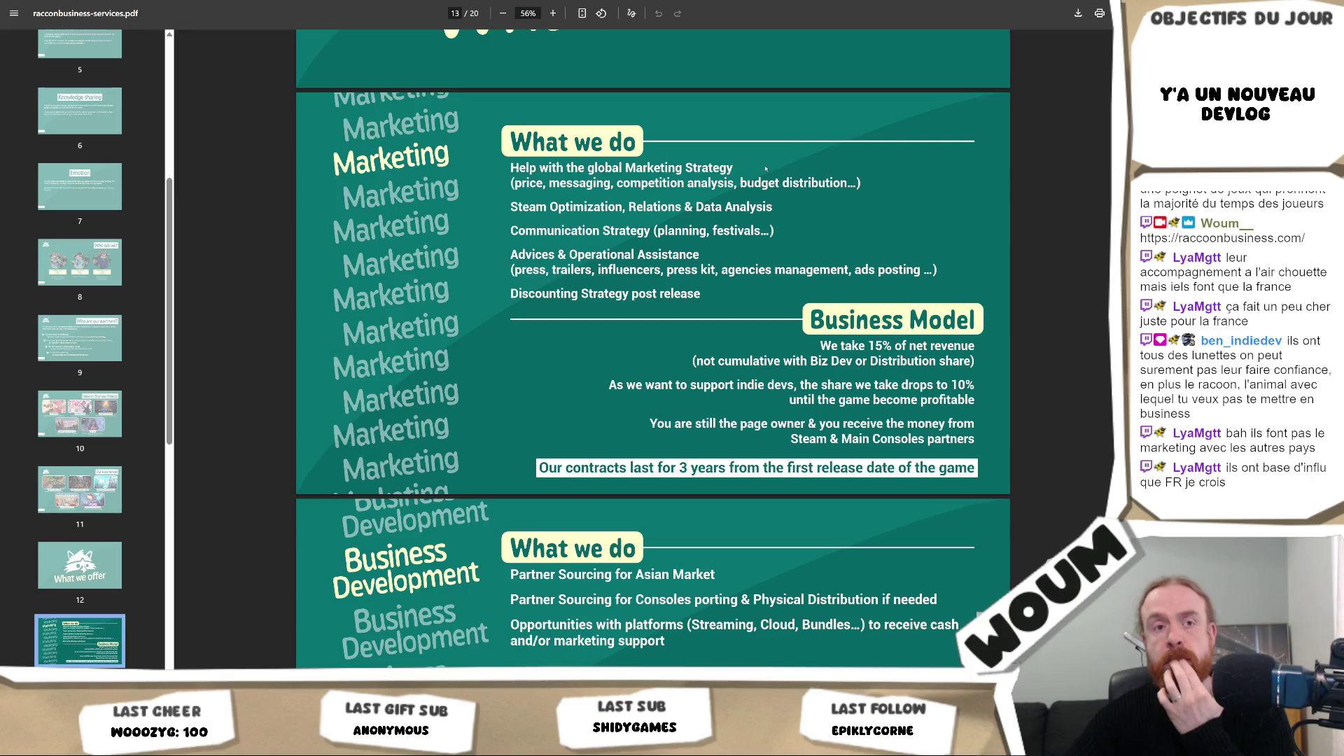
Step: Read on to the final contact slide on page 20 and close the PDF back to the website
scroll(766, 168, down, 5)
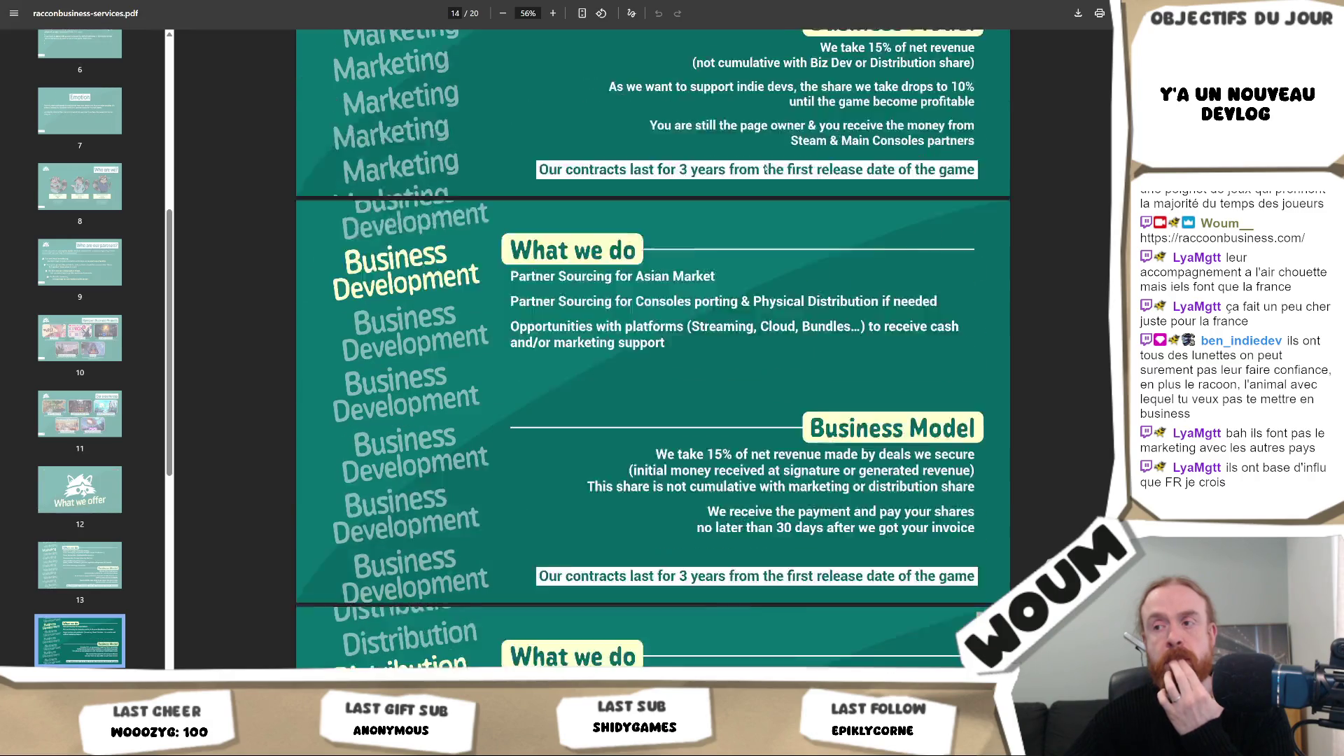
scroll(766, 168, down, 3)
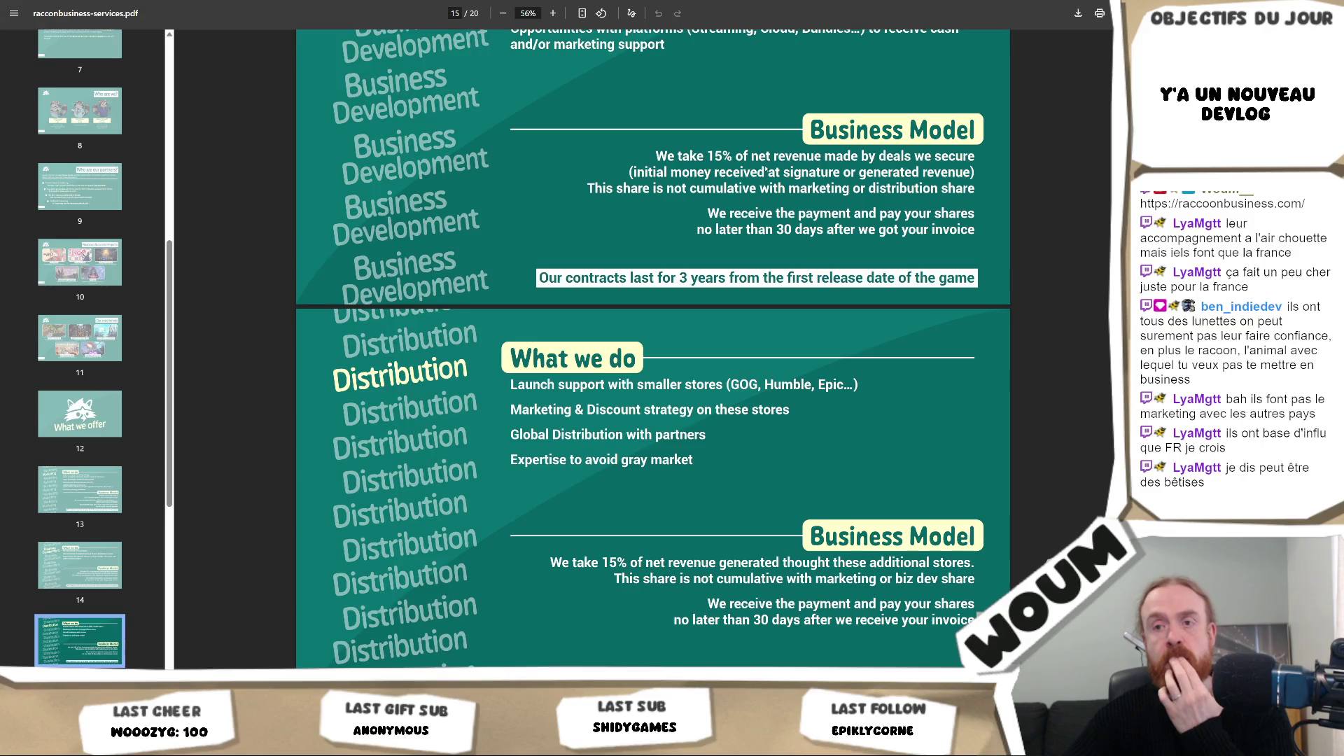
scroll(766, 168, down, 5)
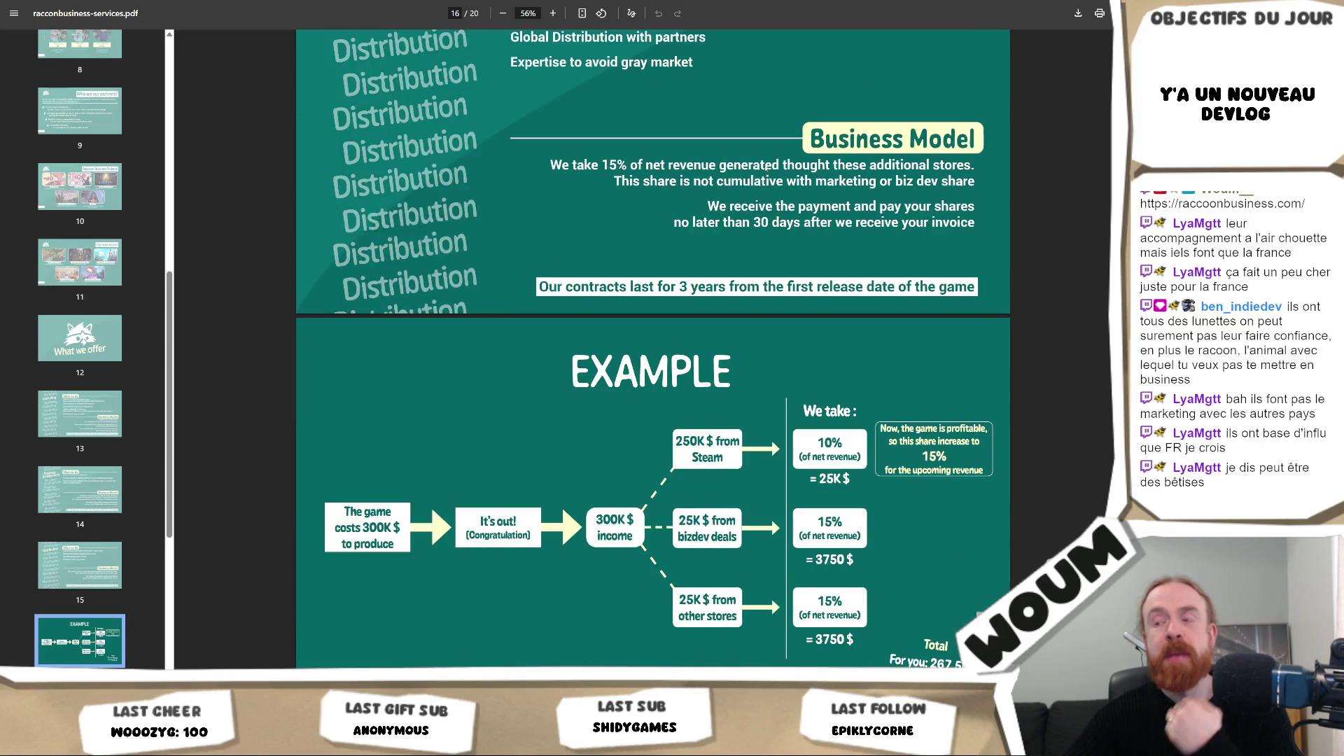
scroll(756, 138, up, 15)
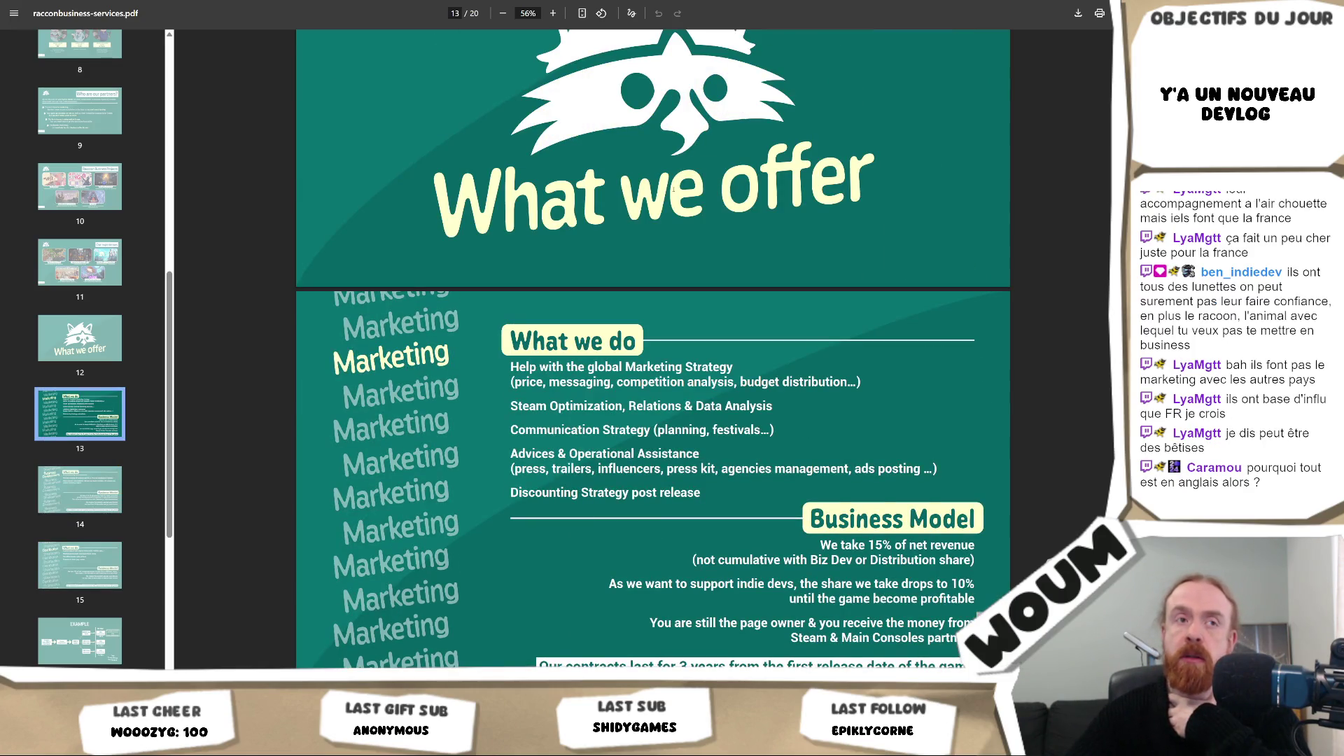
scroll(673, 189, down, 18)
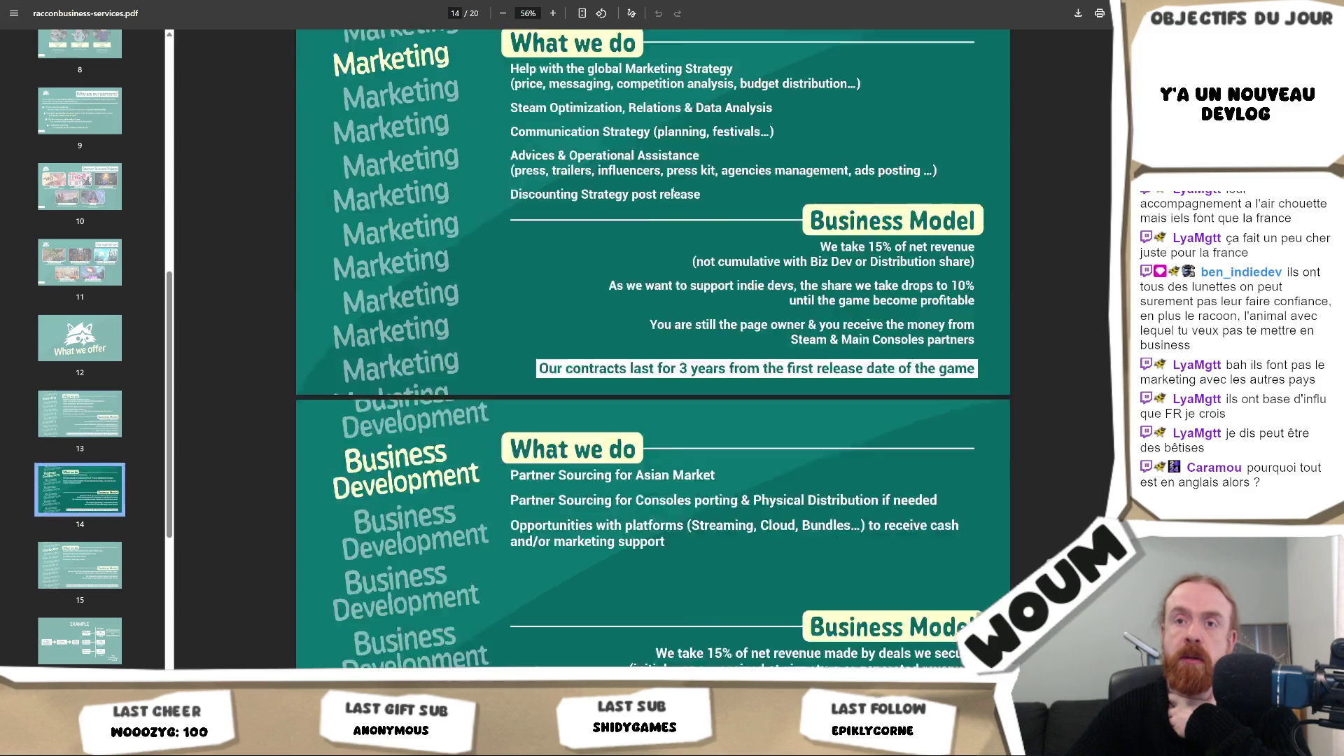
scroll(674, 189, down, 10)
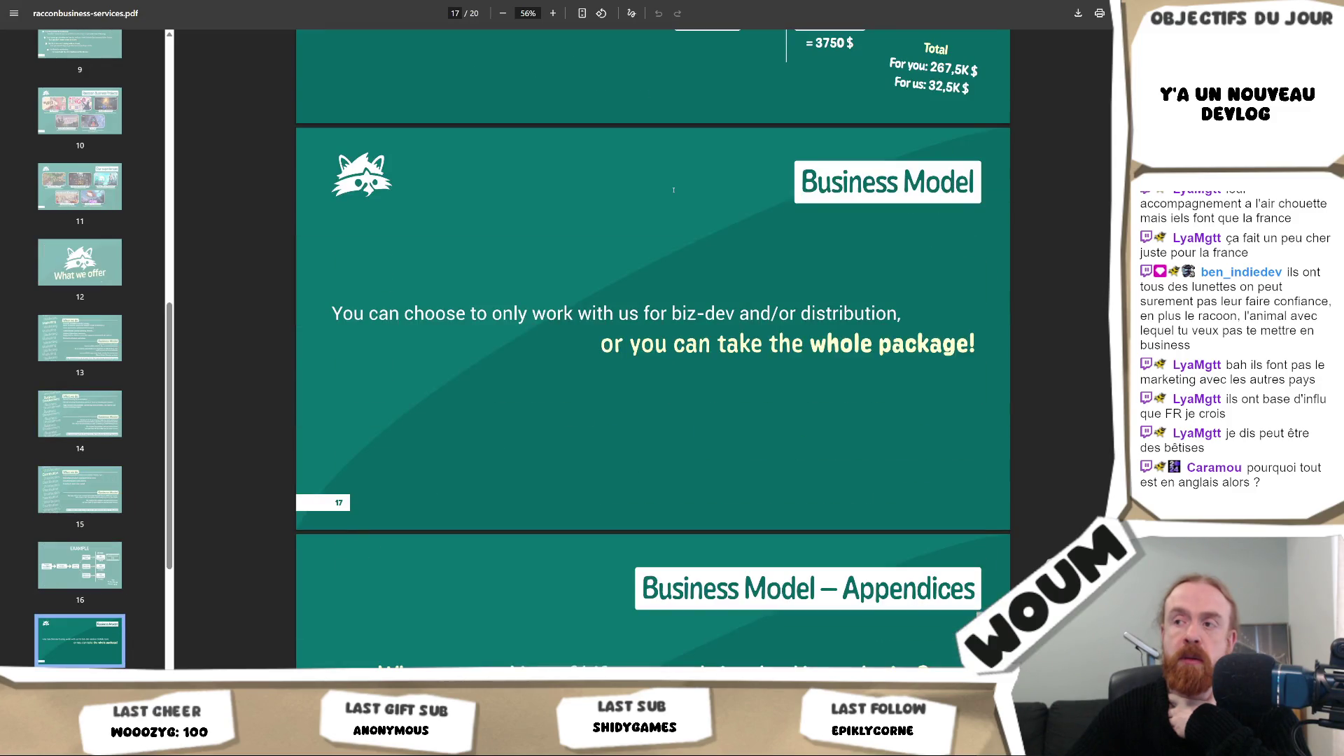
scroll(674, 189, down, 10)
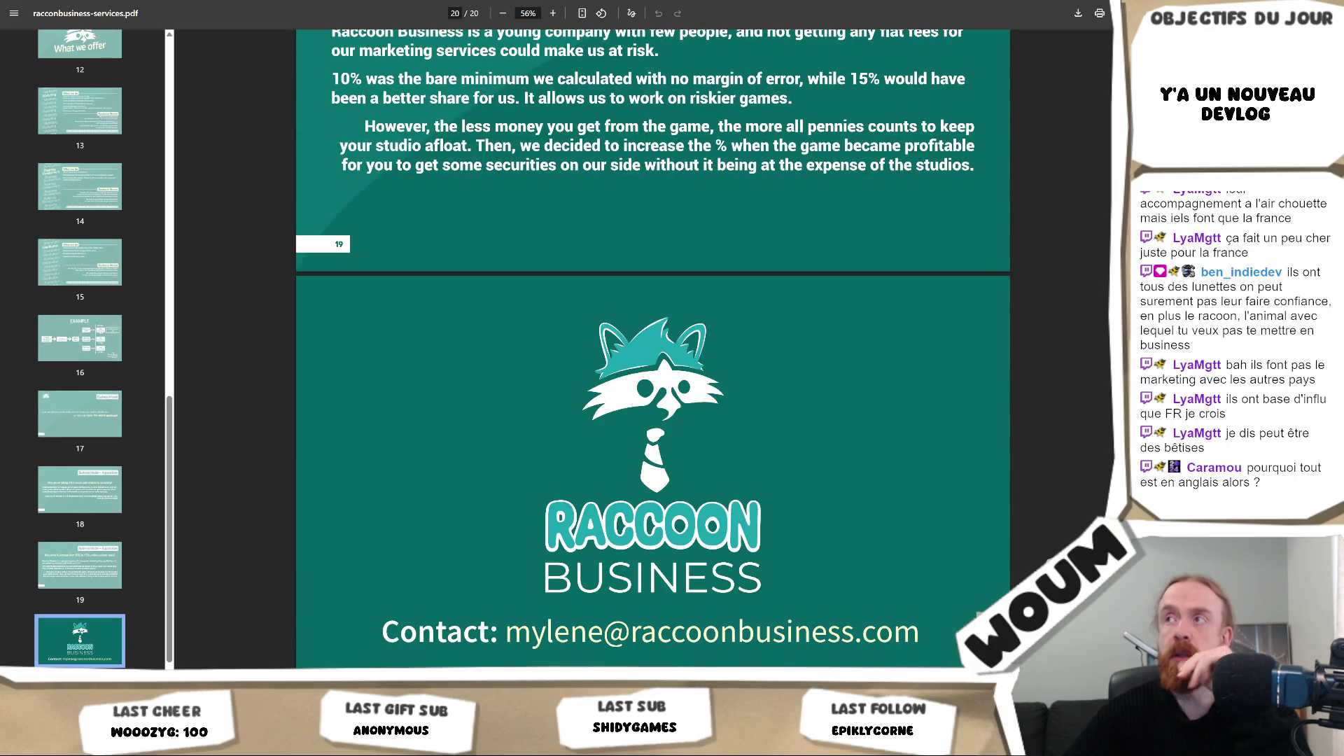
key(ctrl+w)
click(926, 374)
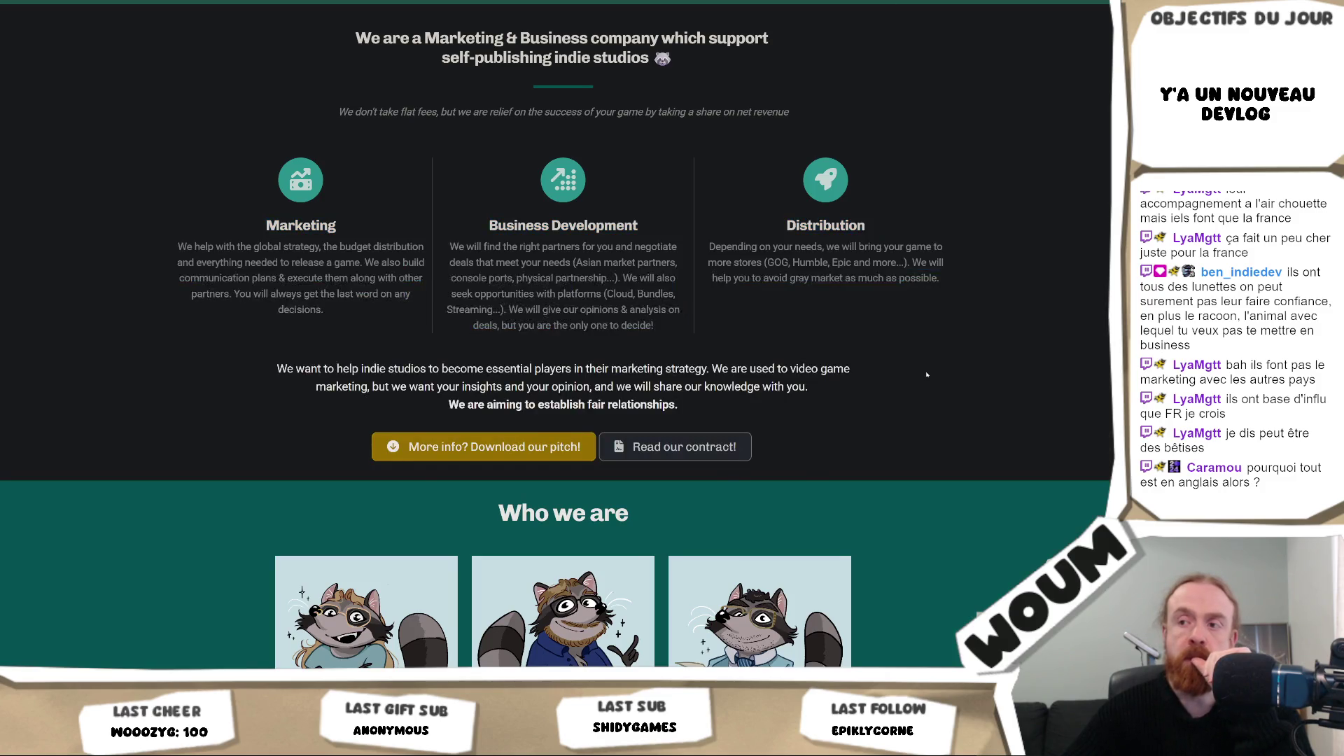
Step: Look at the Minishoot' Adventures Steam page from the projects grid, then return to the projects
scroll(927, 375, down, 10)
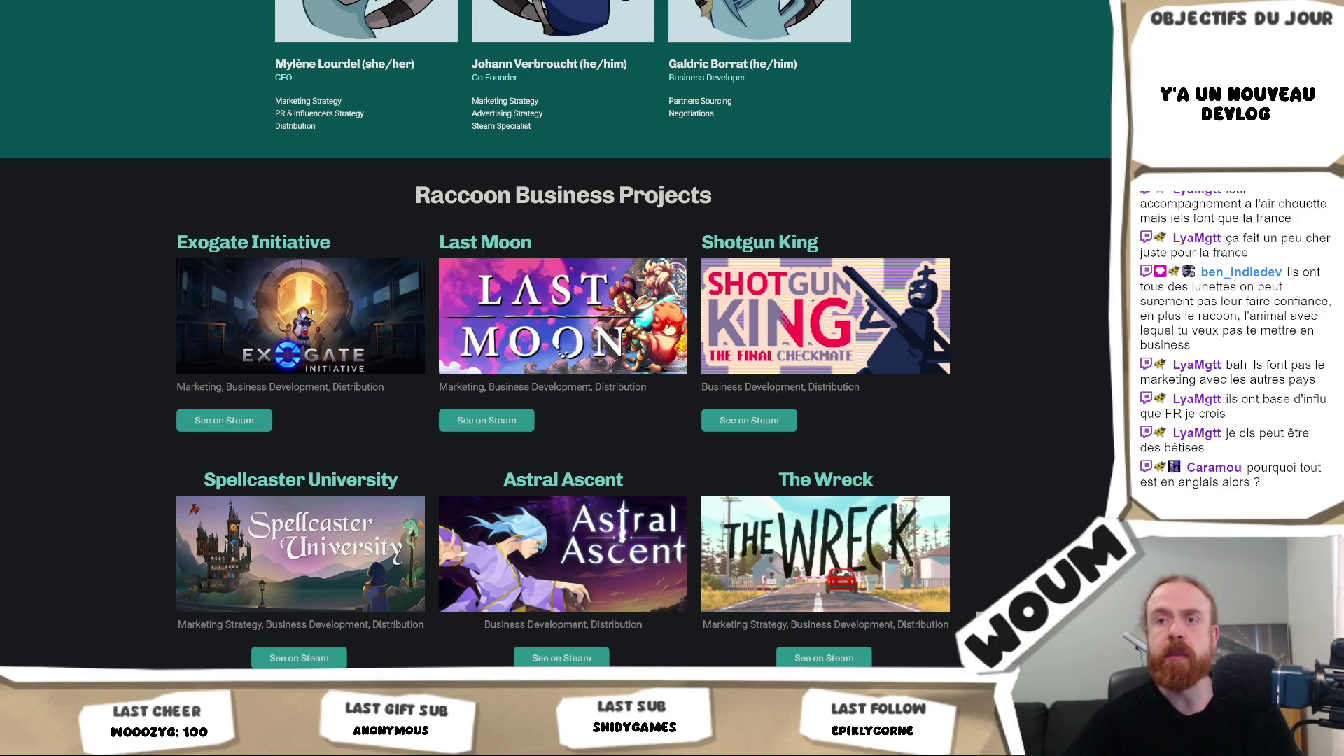
scroll(241, 350, up, 5)
scroll(242, 342, down, 6)
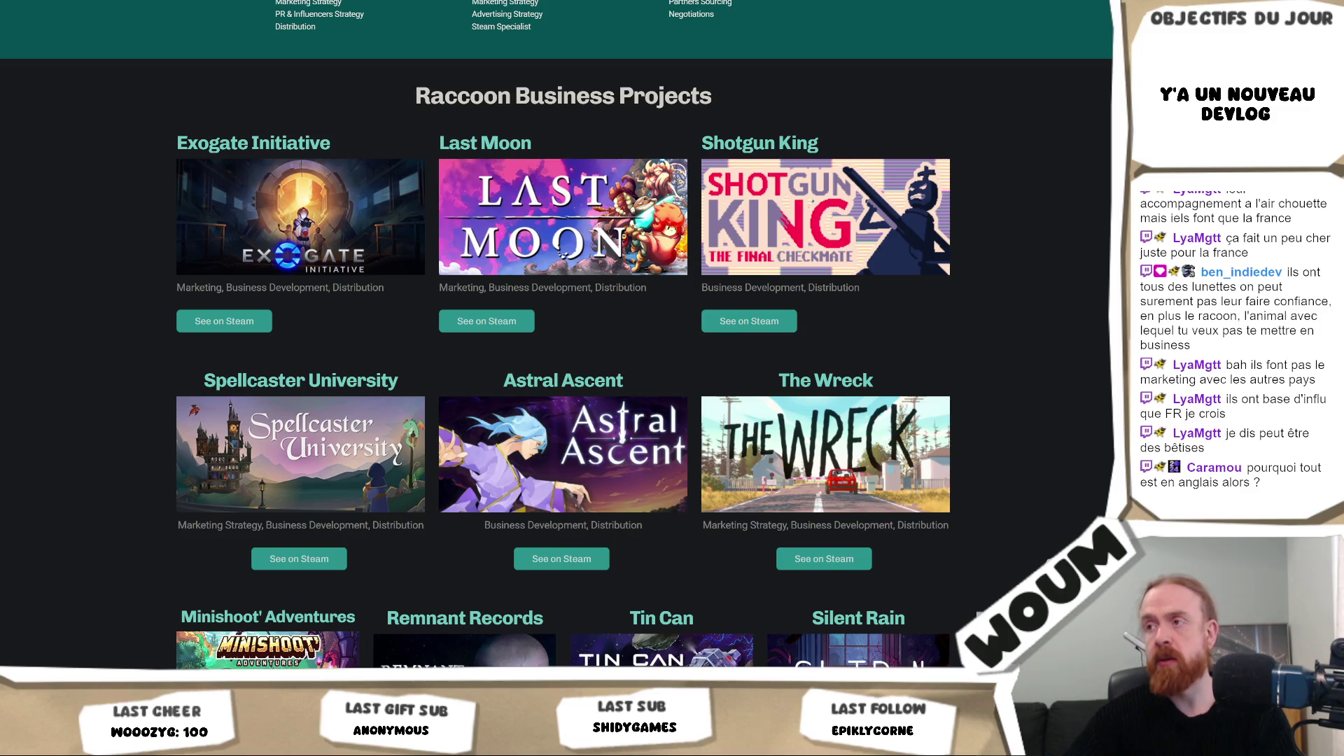
scroll(821, 505, down, 3)
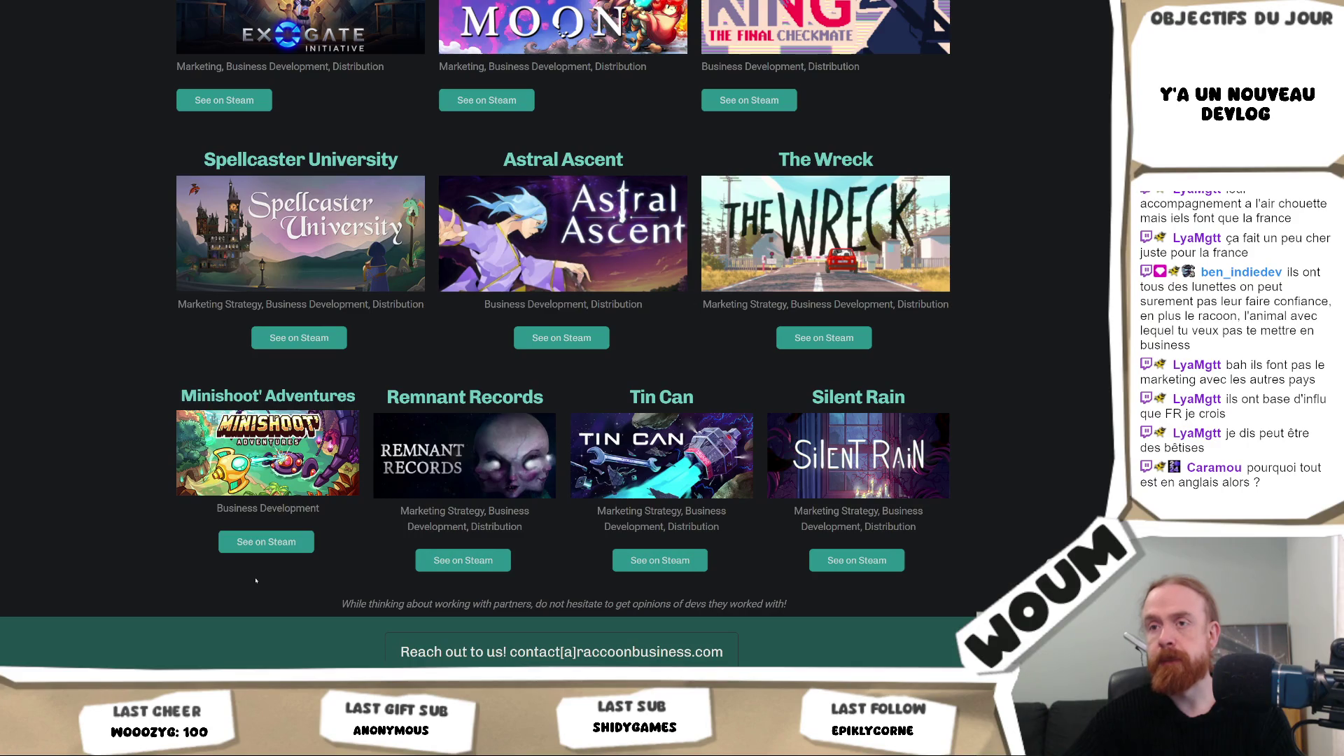
click(271, 542)
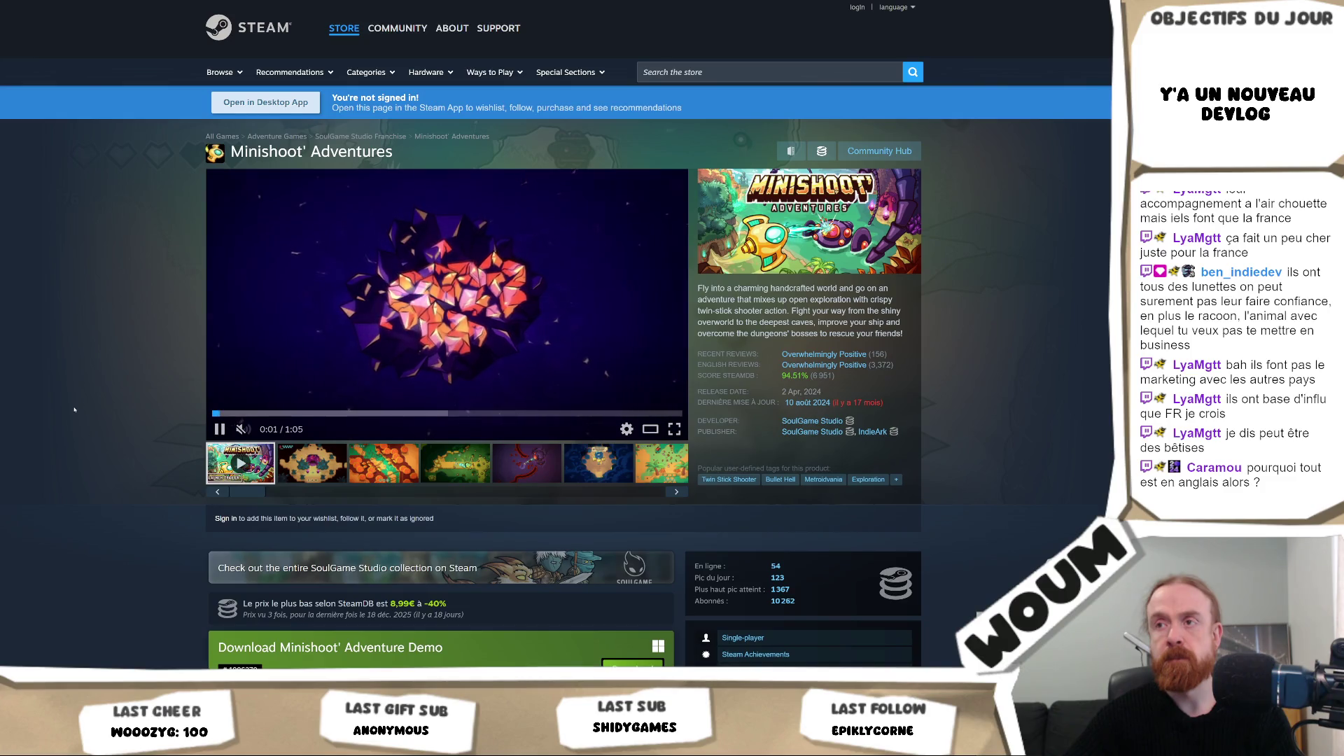
scroll(93, 438, down, 4)
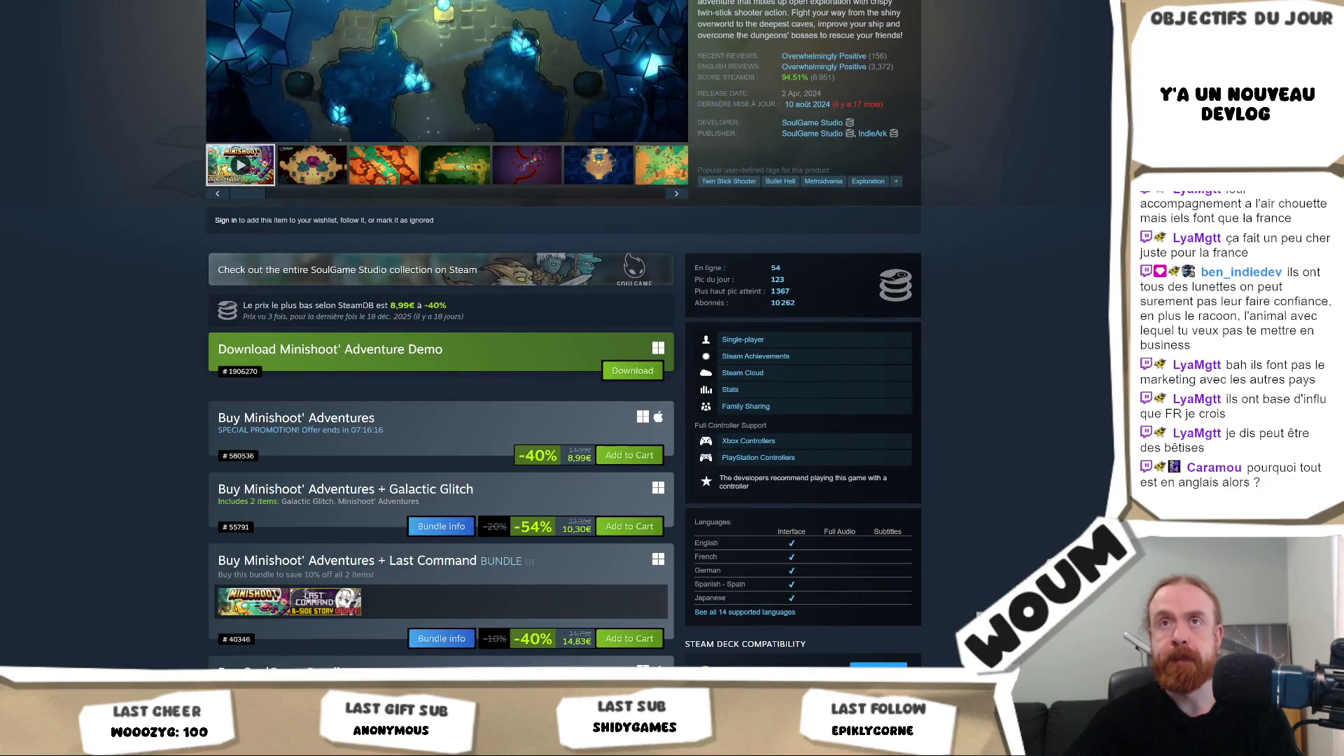
key(alt+Left)
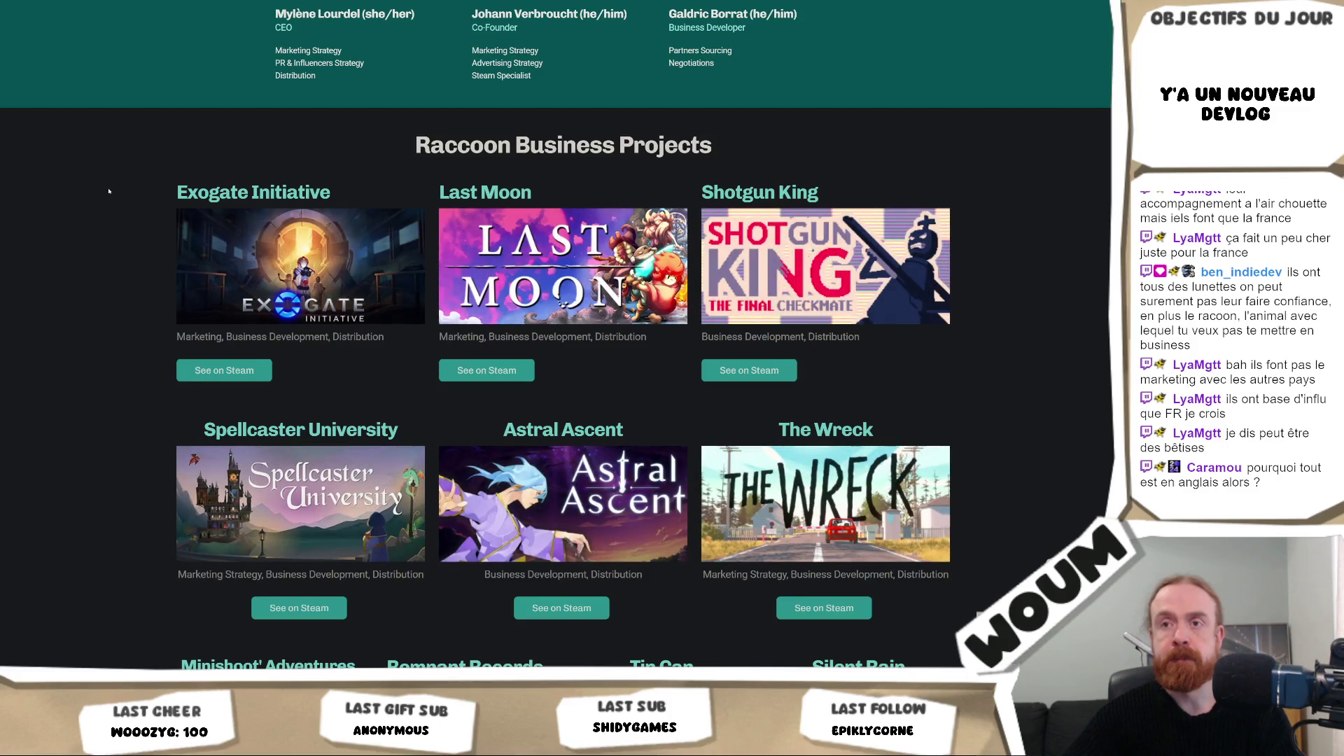
scroll(108, 190, down, 4)
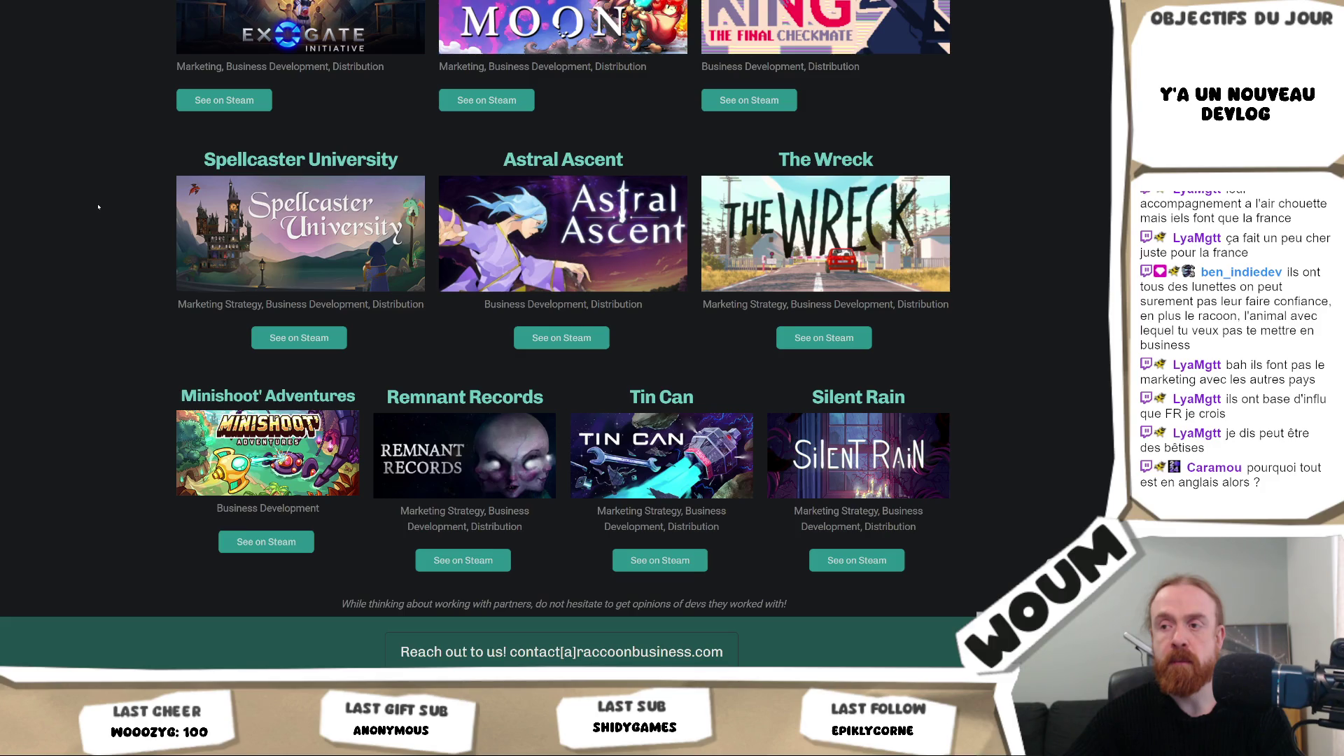
Step: Scroll back up the Raccoon Business site and switch over to the Unity editor
scroll(87, 531, up, 15)
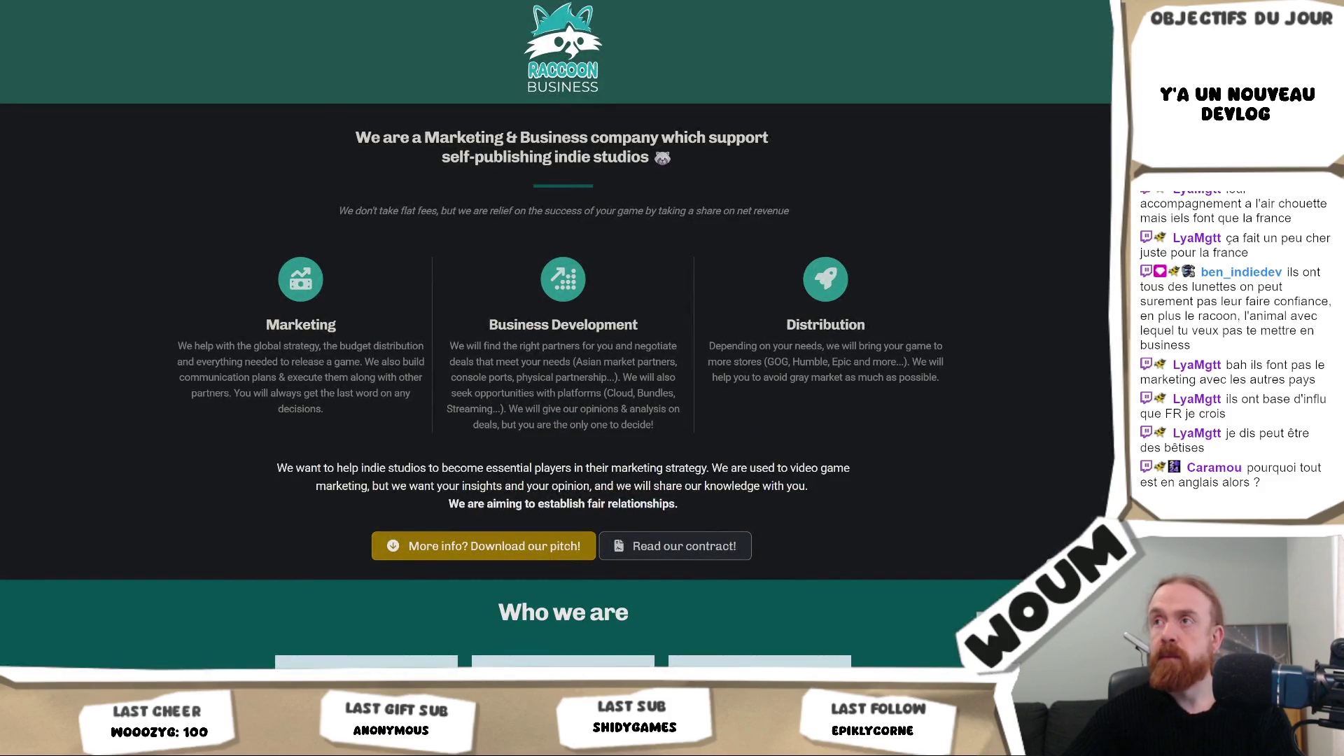
key(alt+Tab)
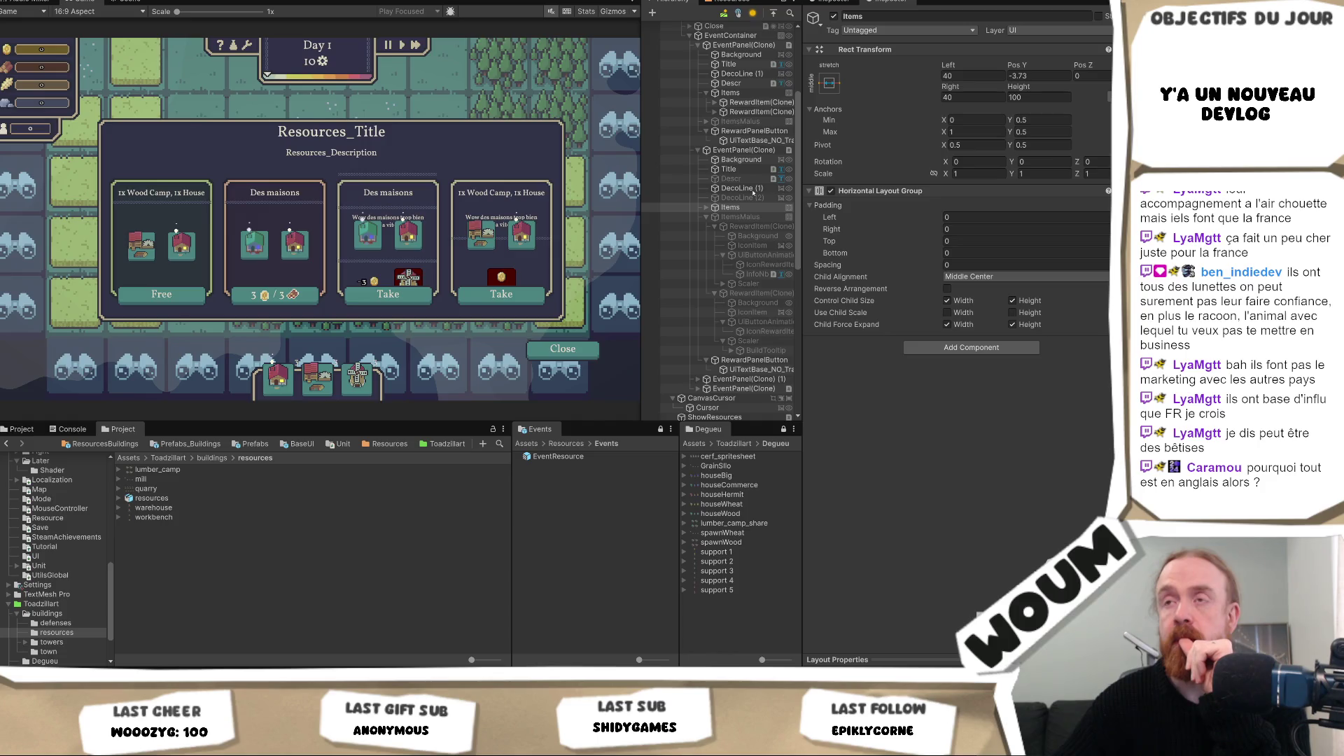
key(ctrl+p)
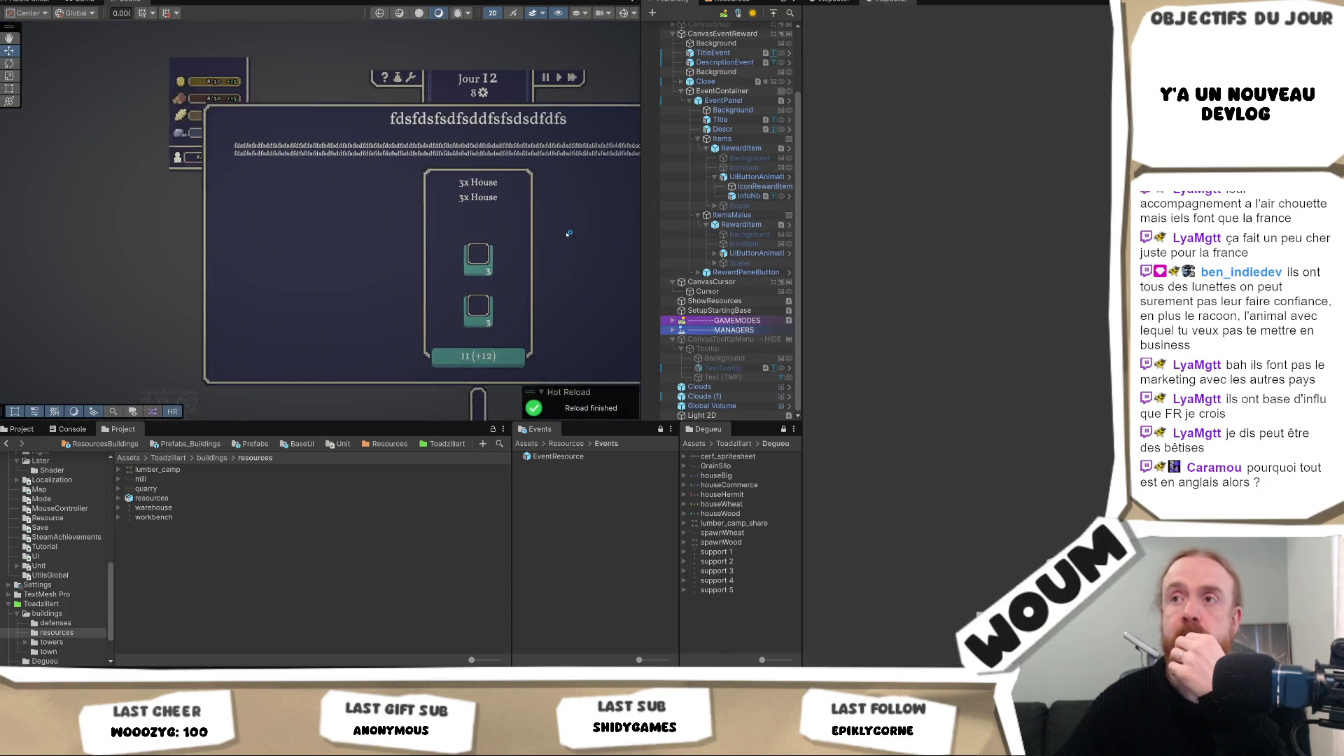
scroll(568, 234, down, 1)
drag(568, 234, 378, 224)
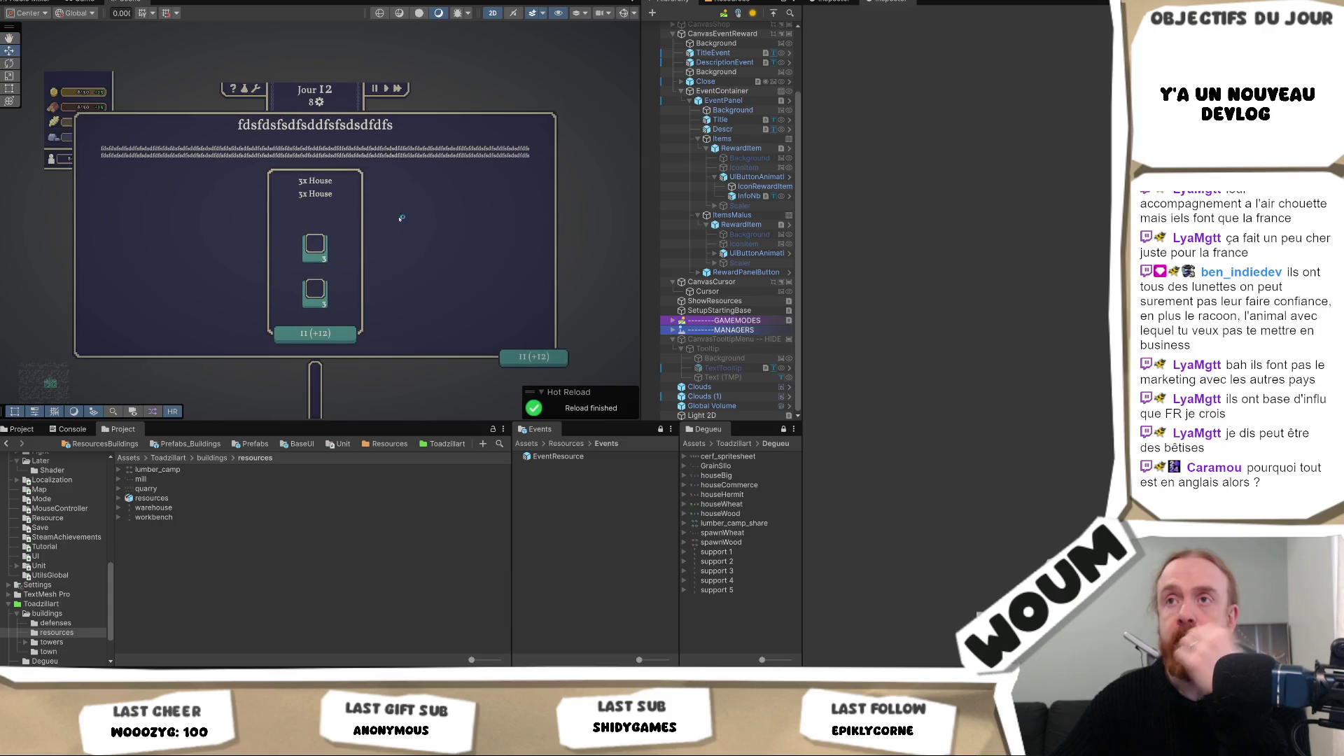
click(741, 100)
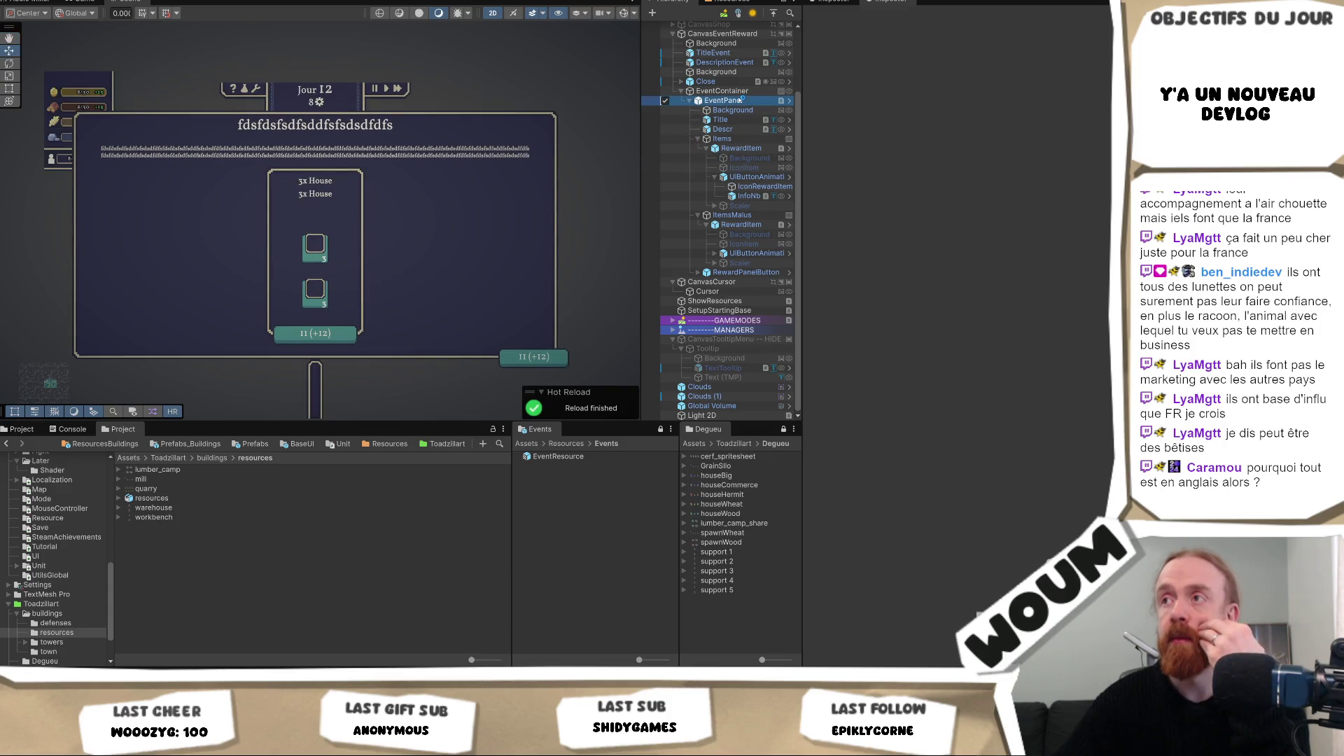
click(718, 43)
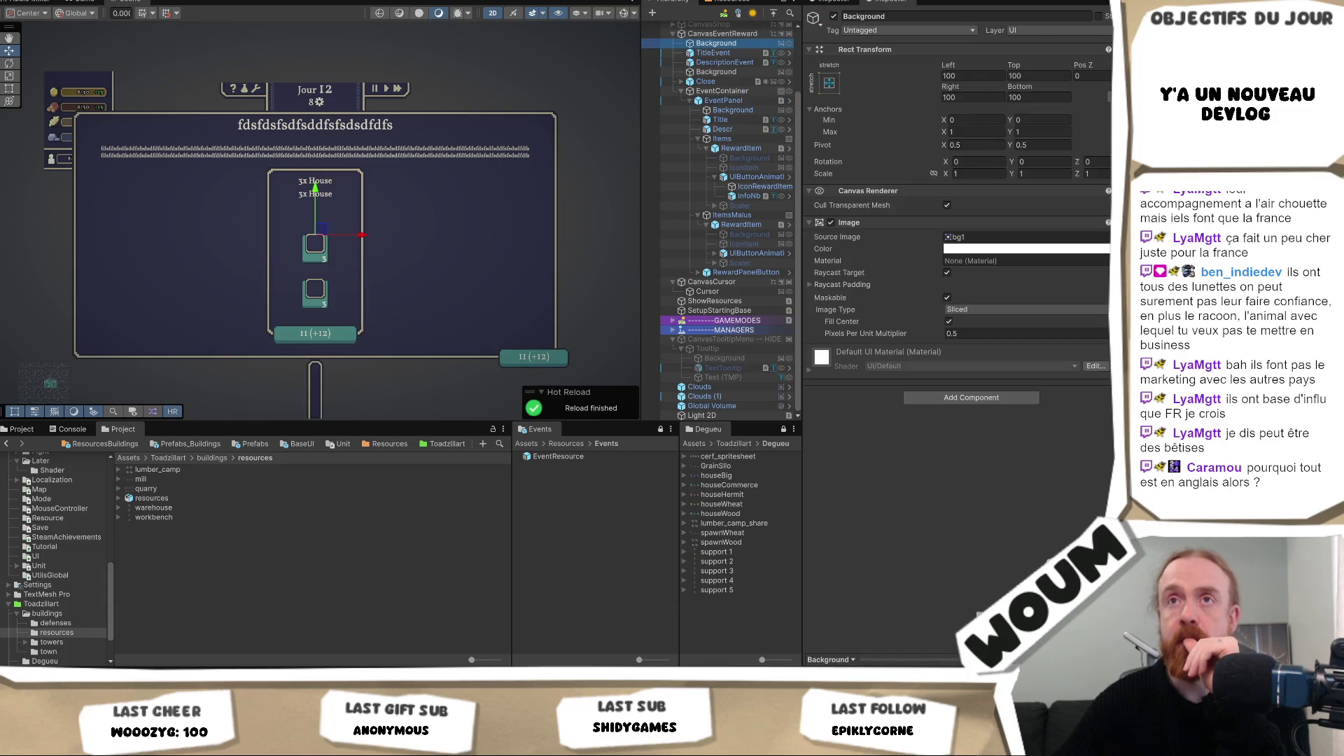
click(729, 33)
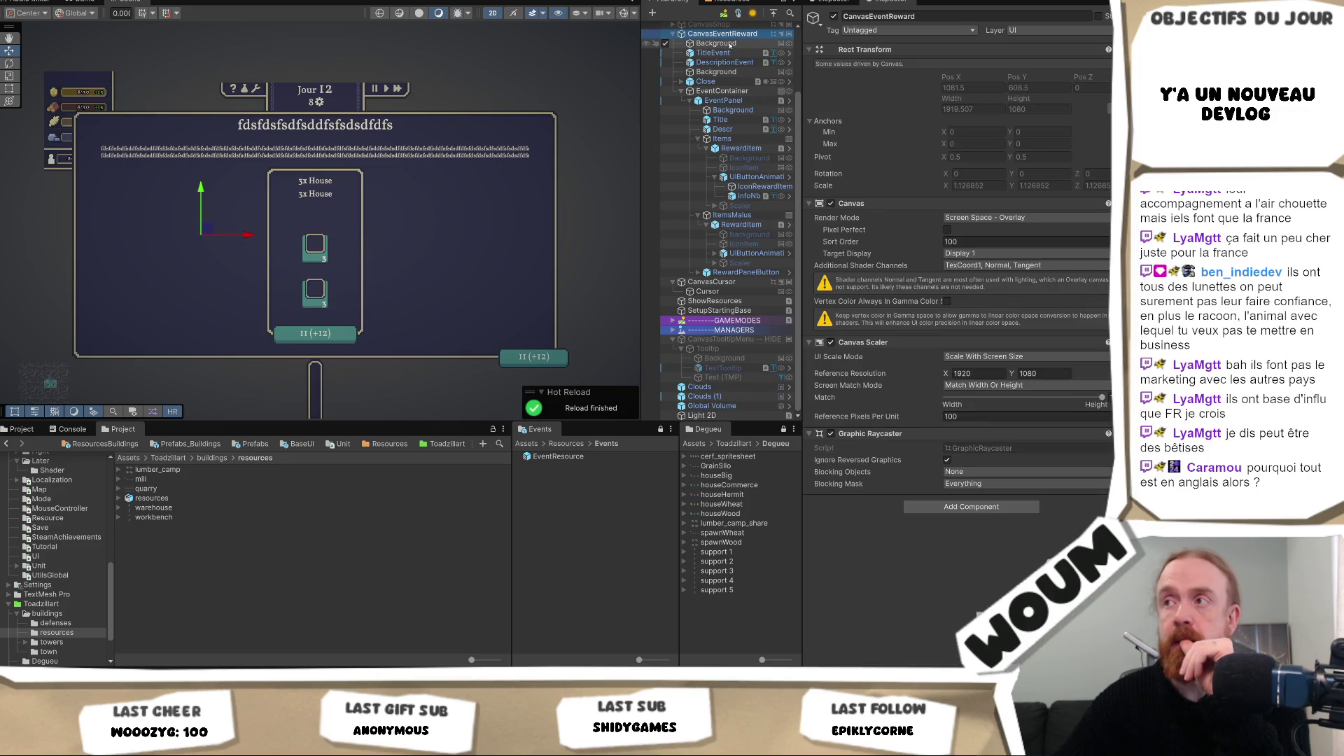
click(730, 43)
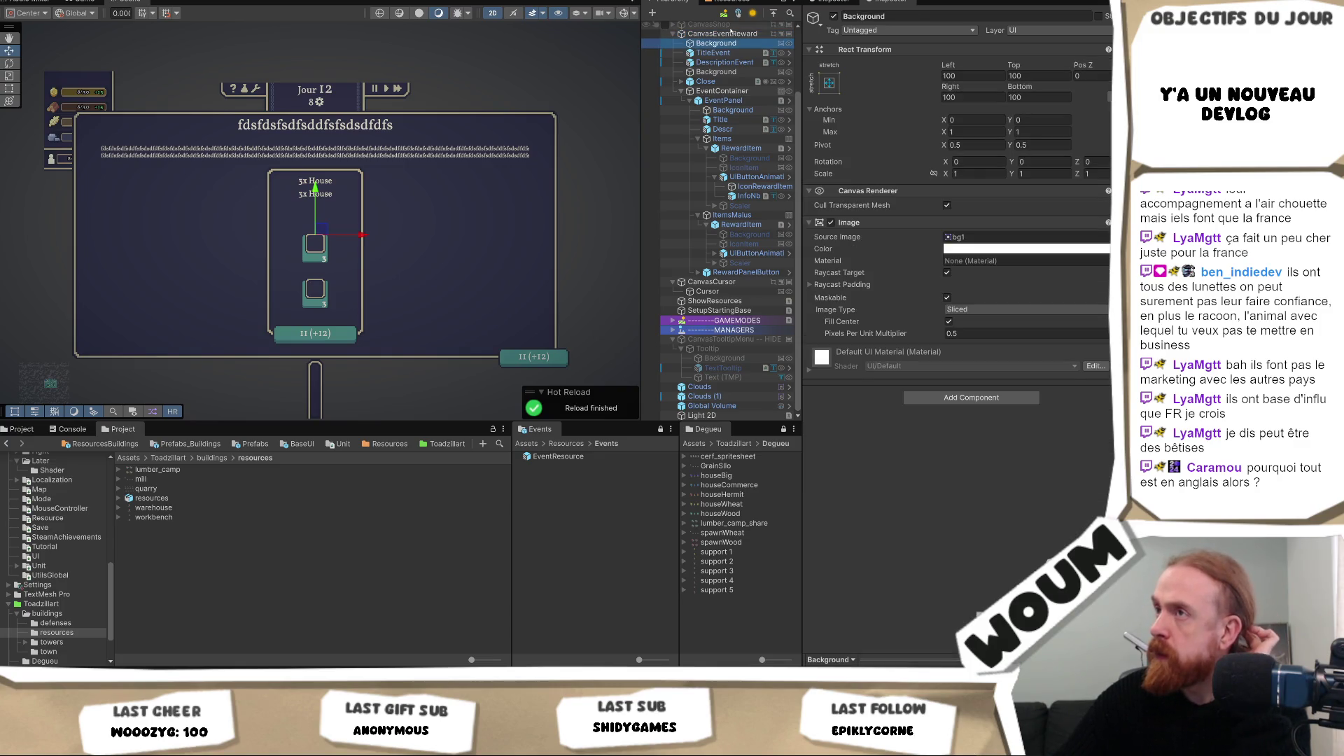
click(730, 34)
scroll(728, 102, up, 3)
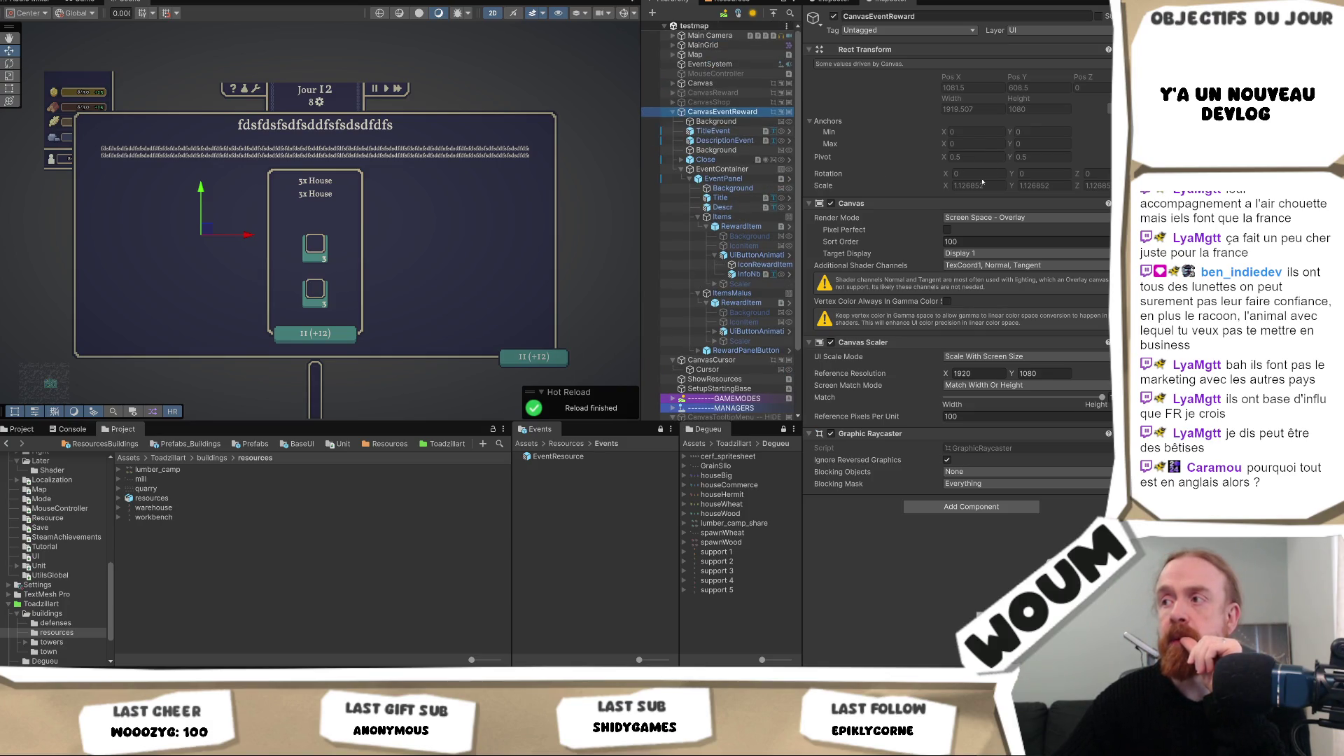
click(770, 122)
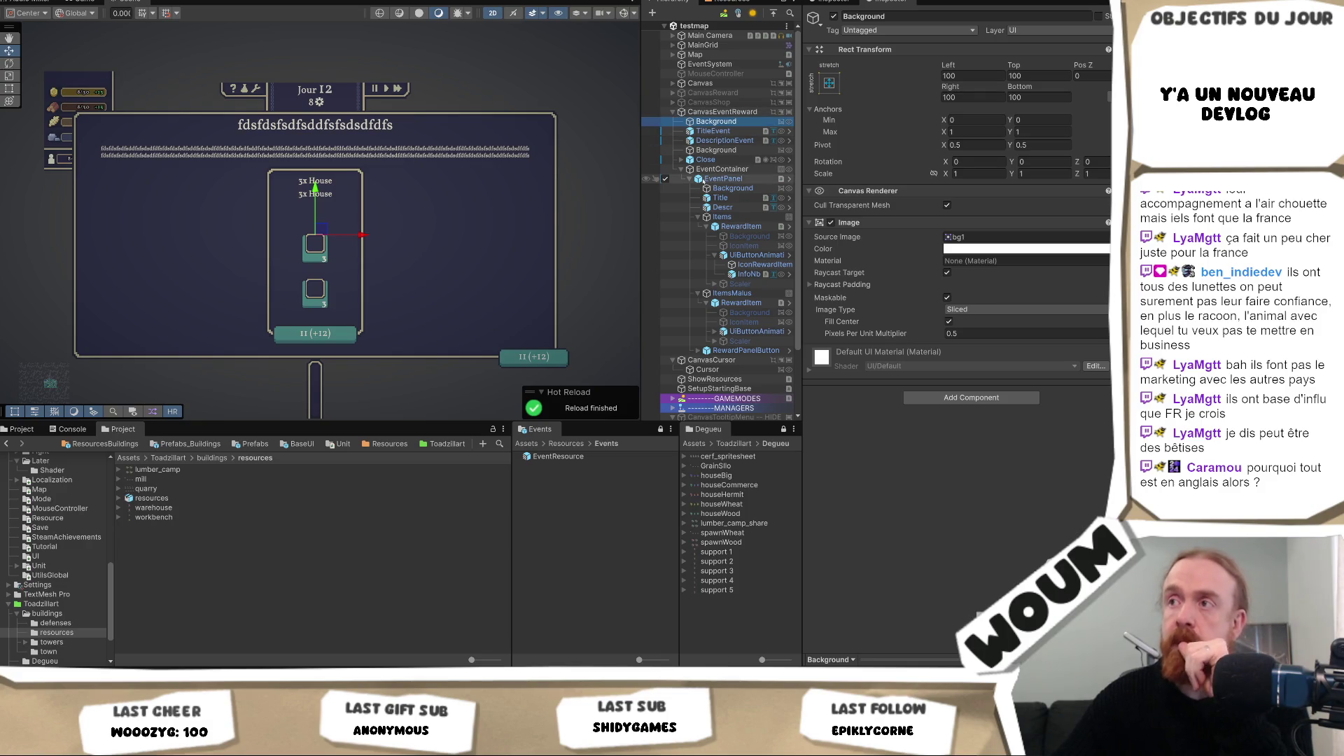
click(681, 170)
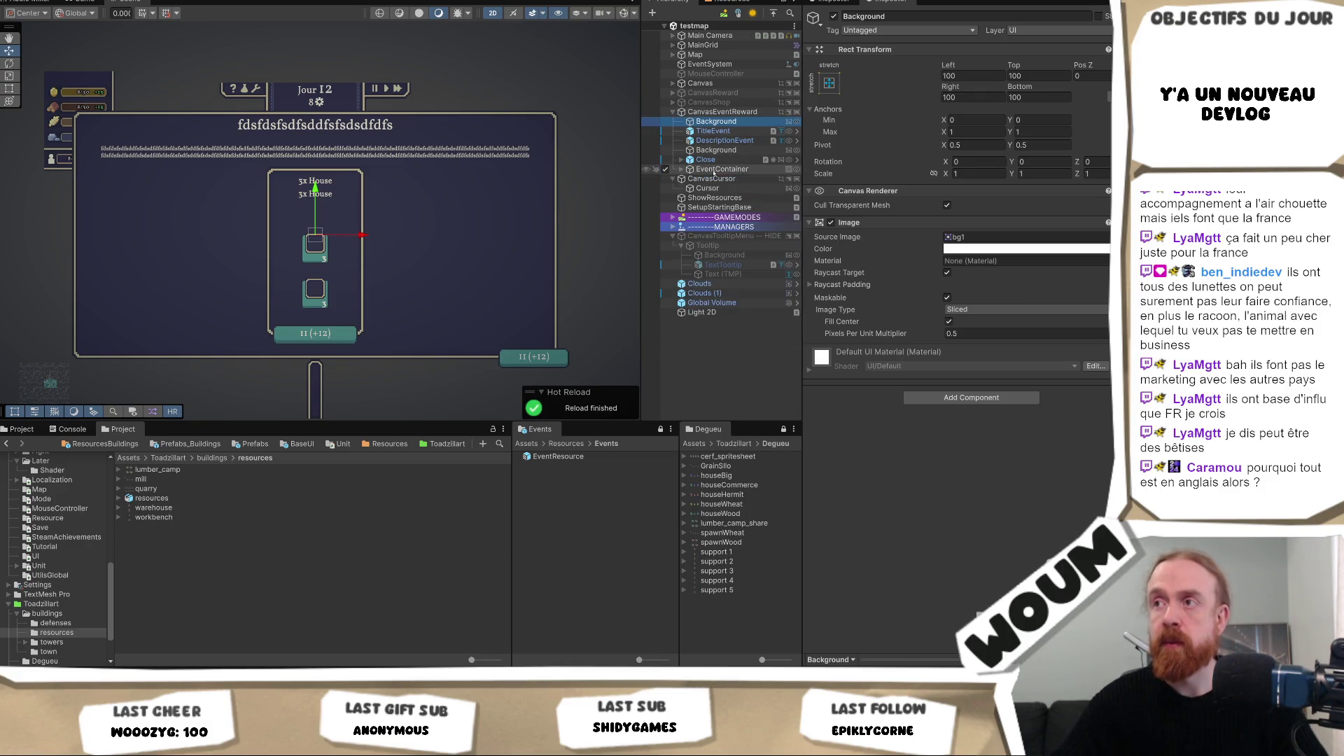
shift+click(721, 169)
Step: Wrap Background, TitleEvent, DescriptionEvent, Close and EventContainer in a new empty parent named Scaler
right_click(714, 123)
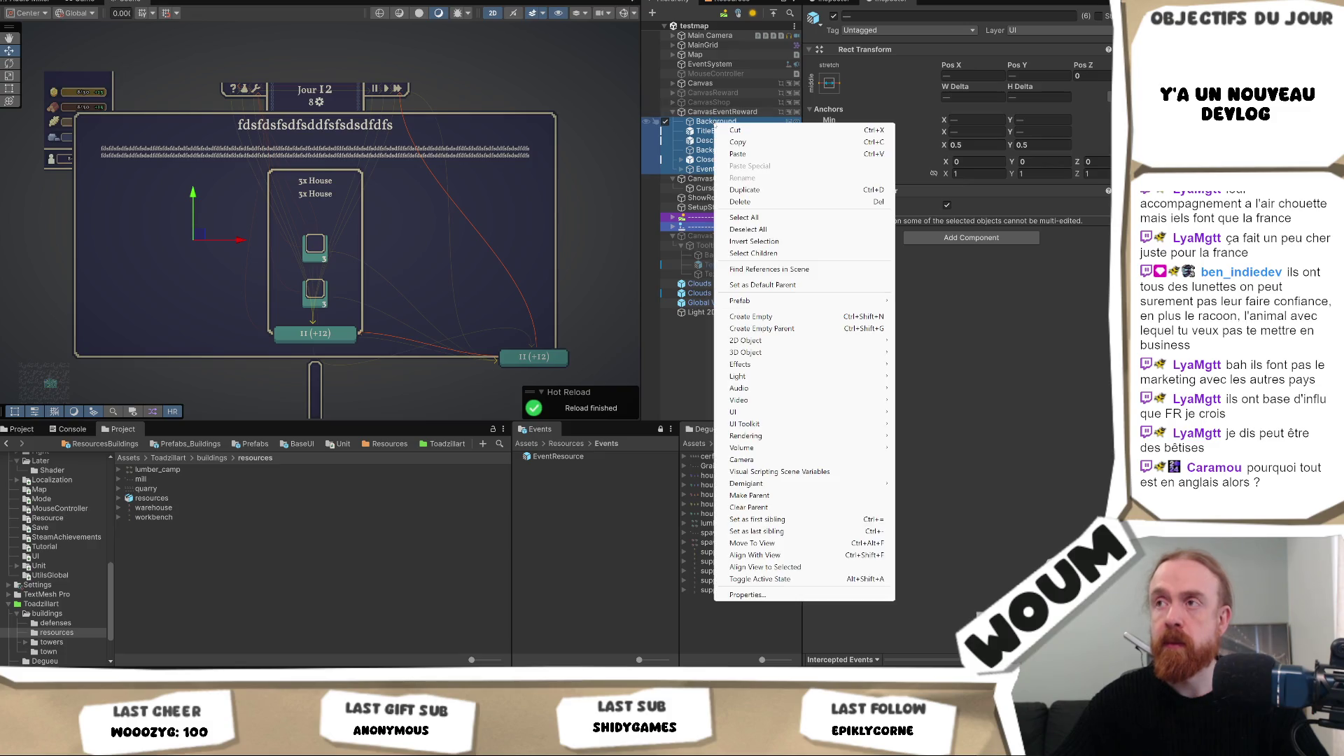
click(798, 328)
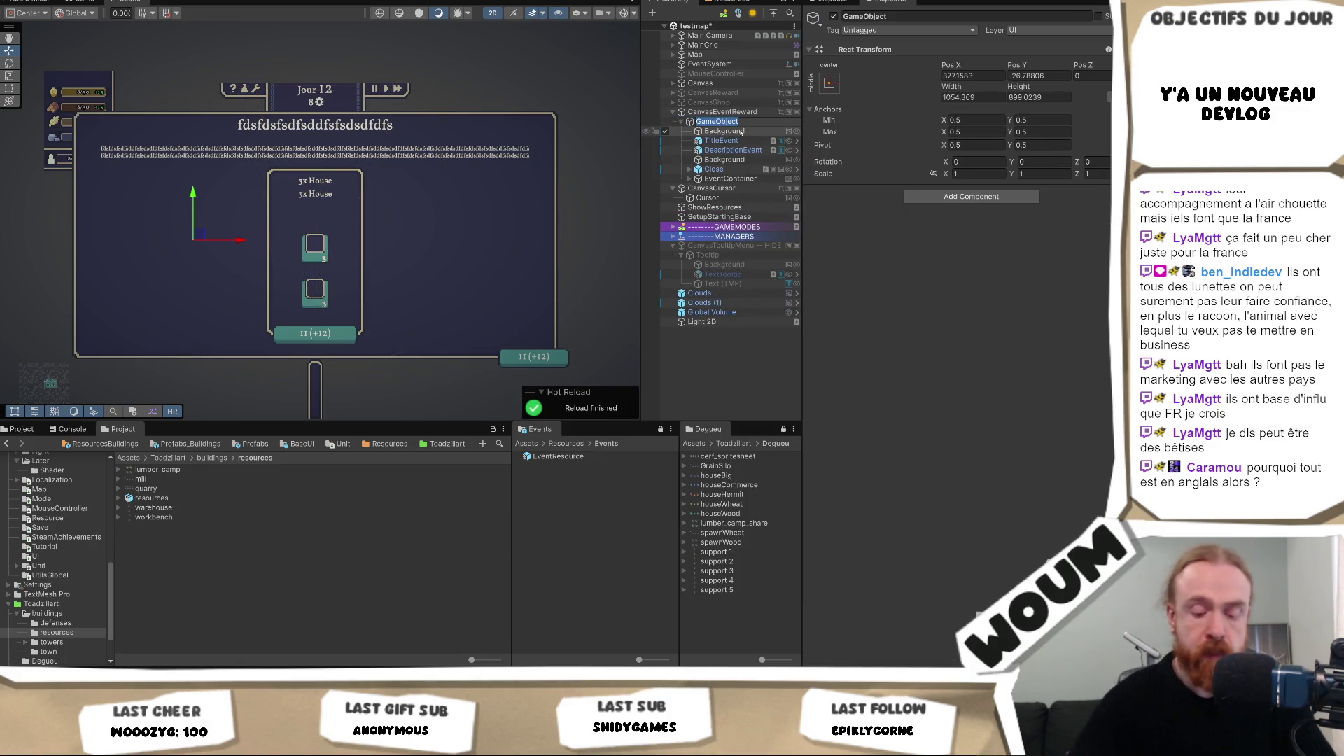
text(G)
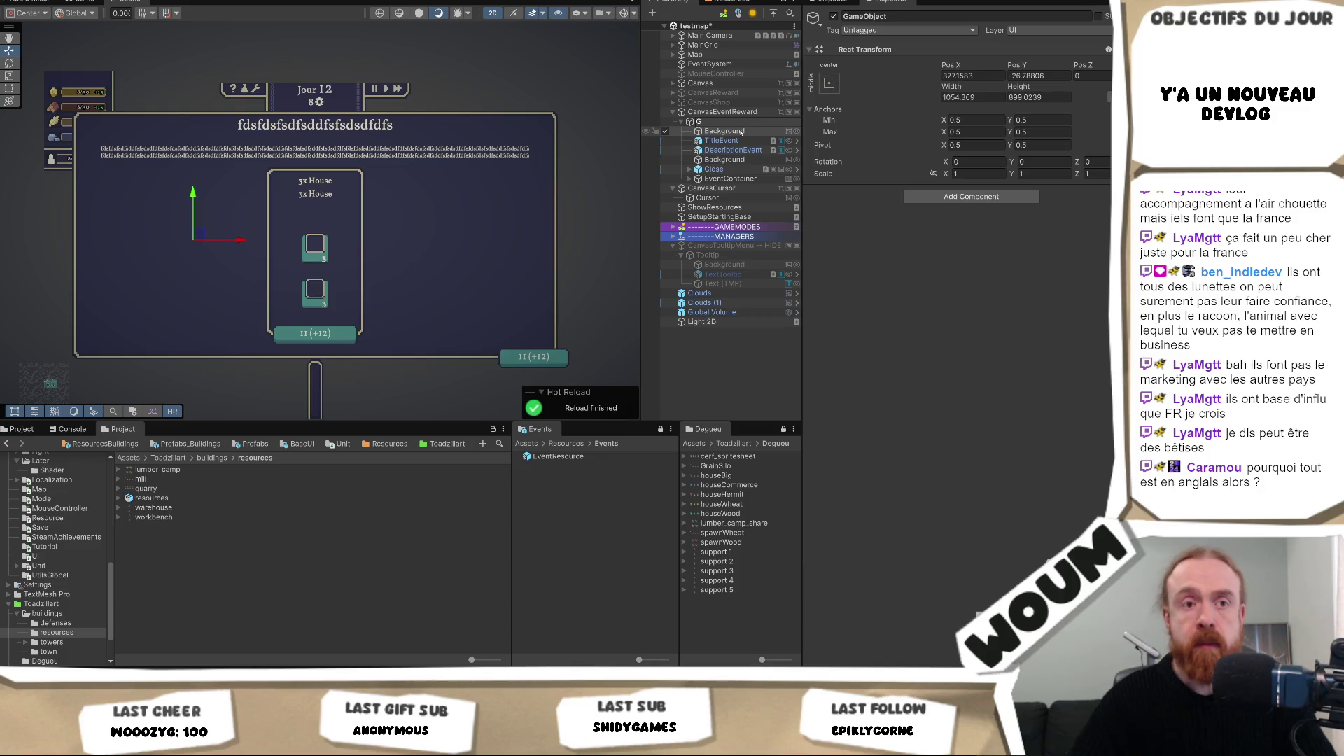
text(S)
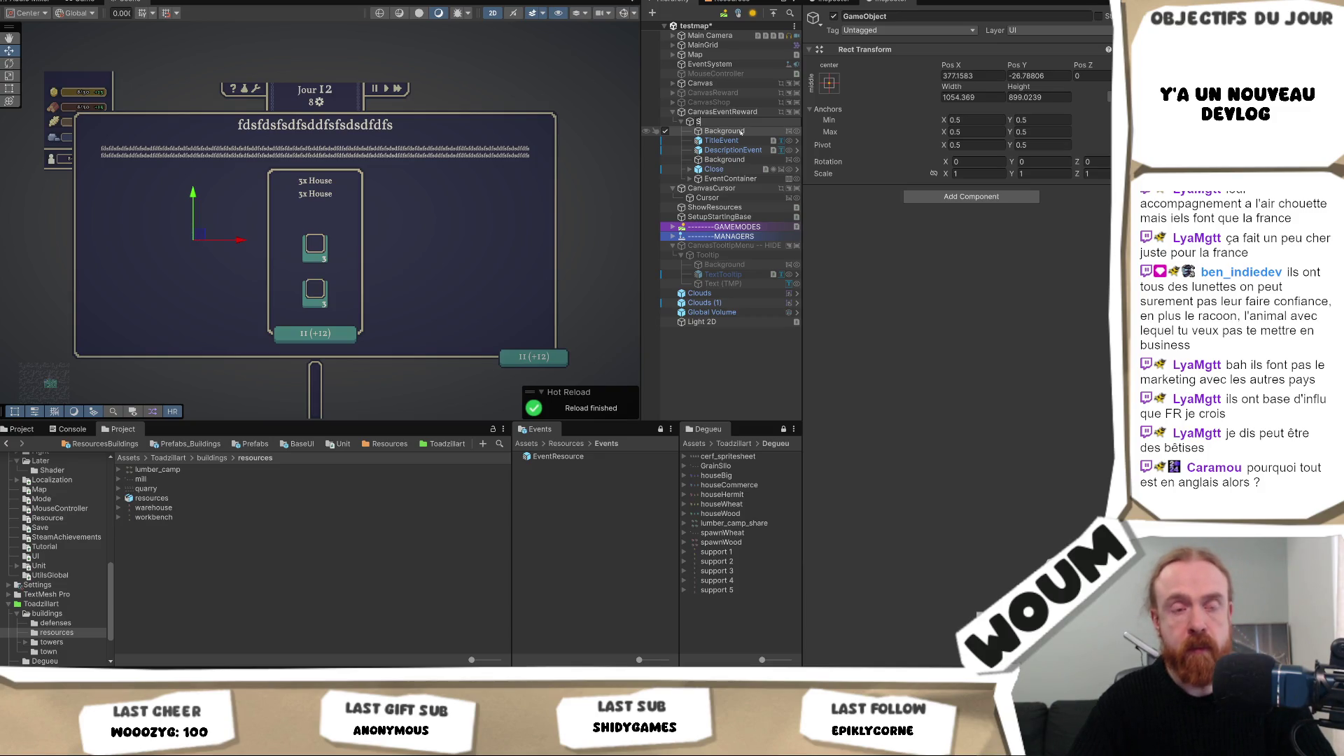
text(caler)
key(Return)
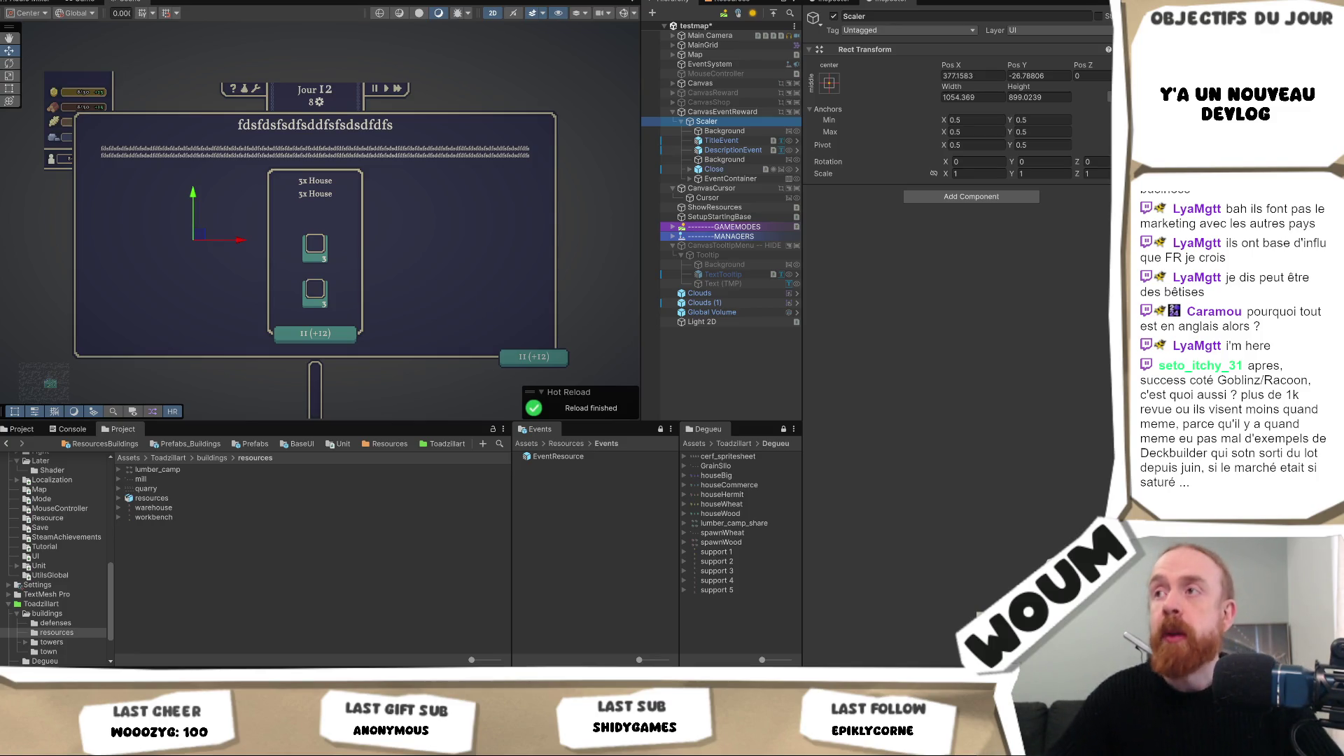
click(977, 97)
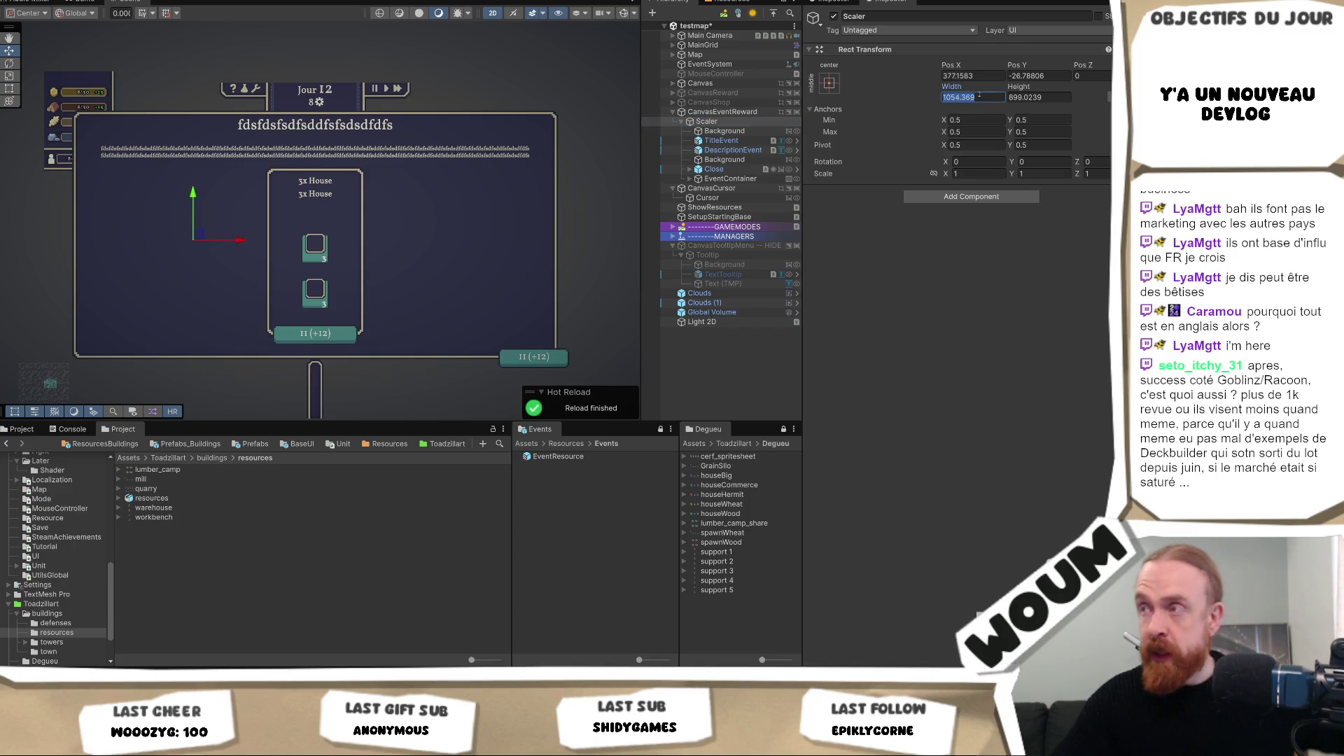
Step: Size the Scaler to 1100 by 900 and anchor it middle-center, previewing in the Game view
text(110)
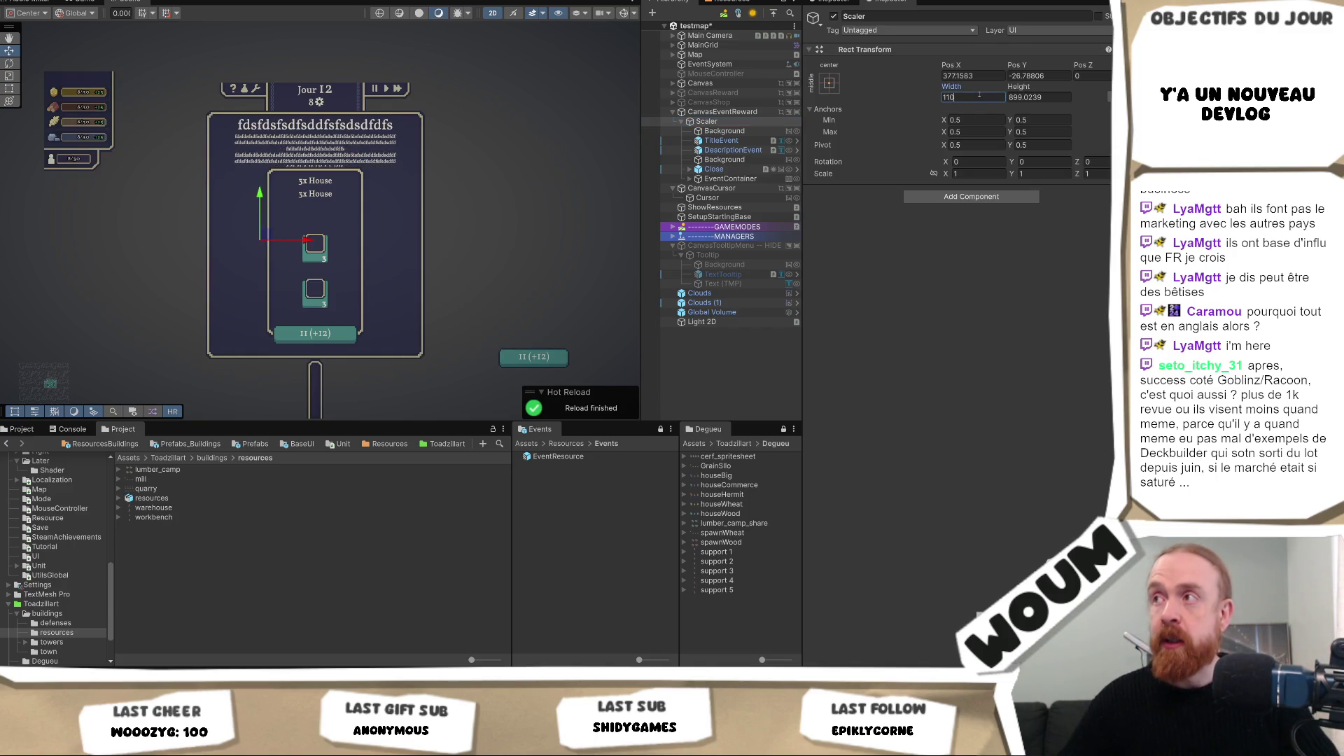
text(0)
key(Tab)
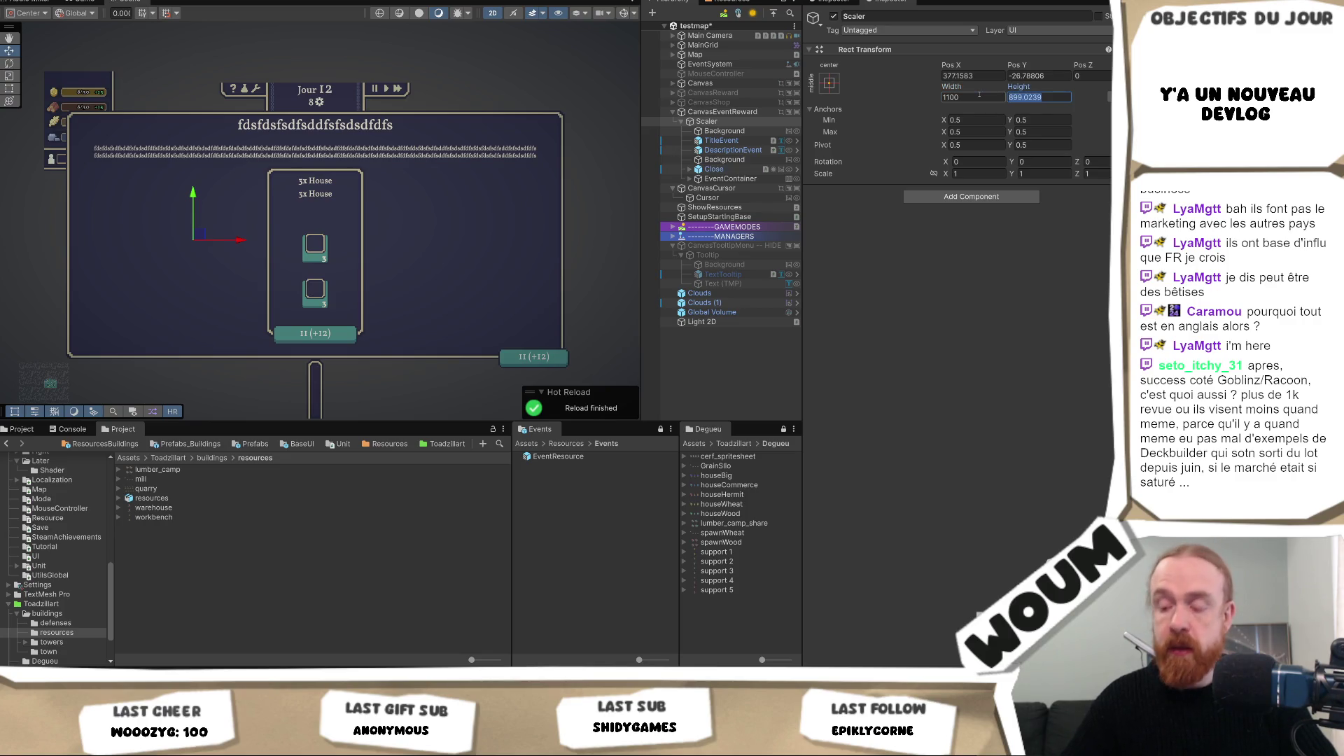
text(900)
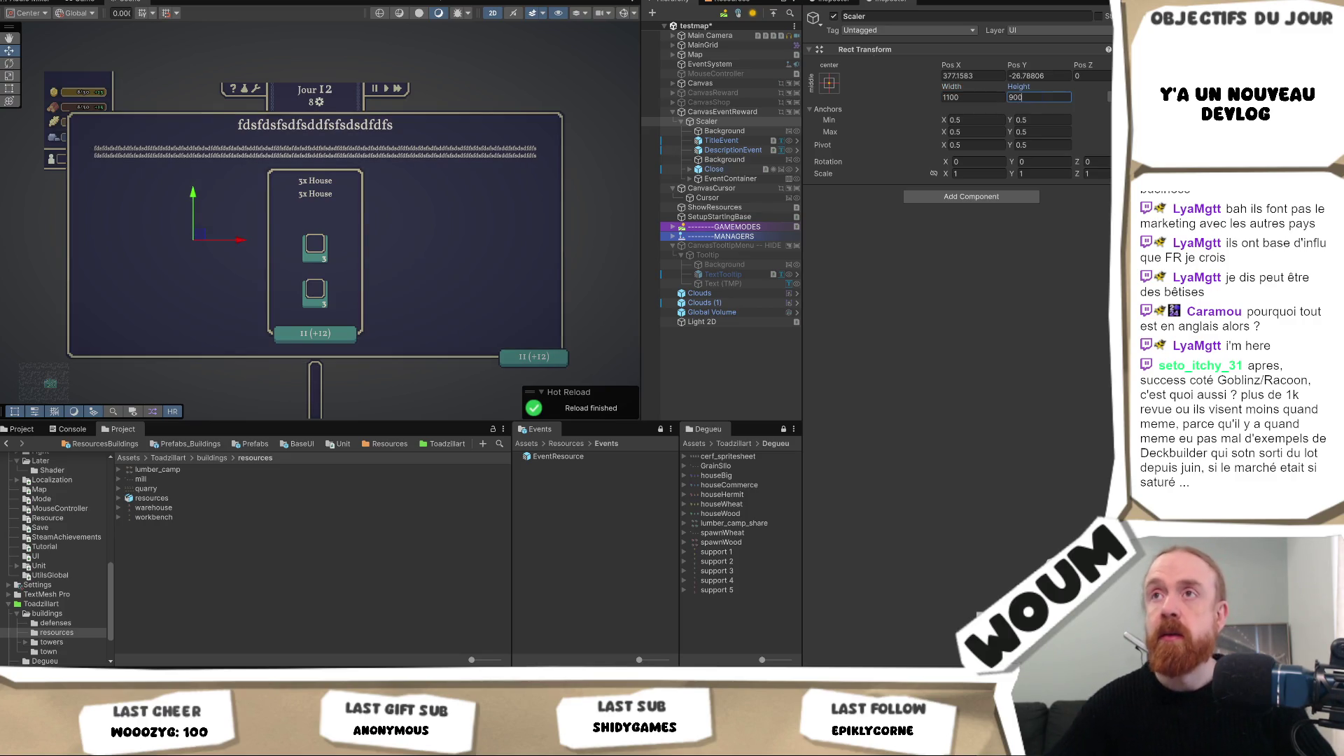
click(84, 2)
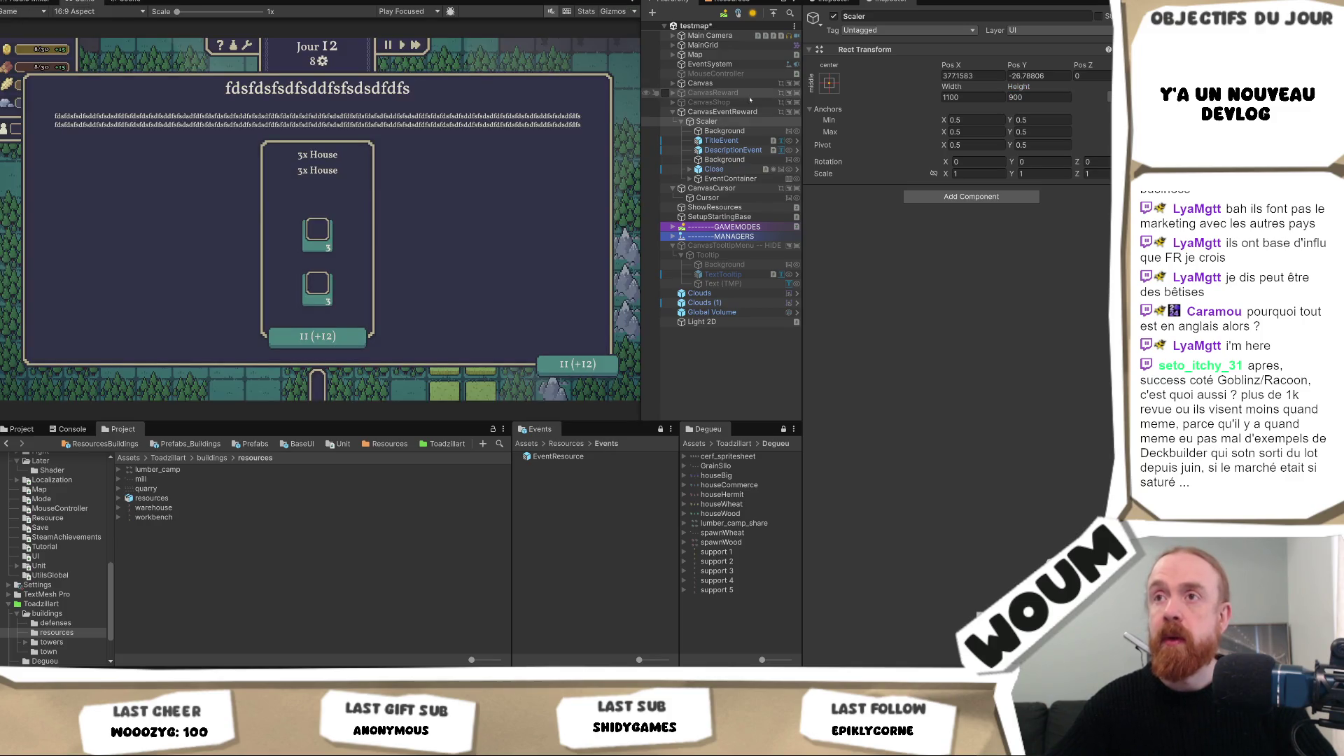
click(837, 87)
alt+click(895, 209)
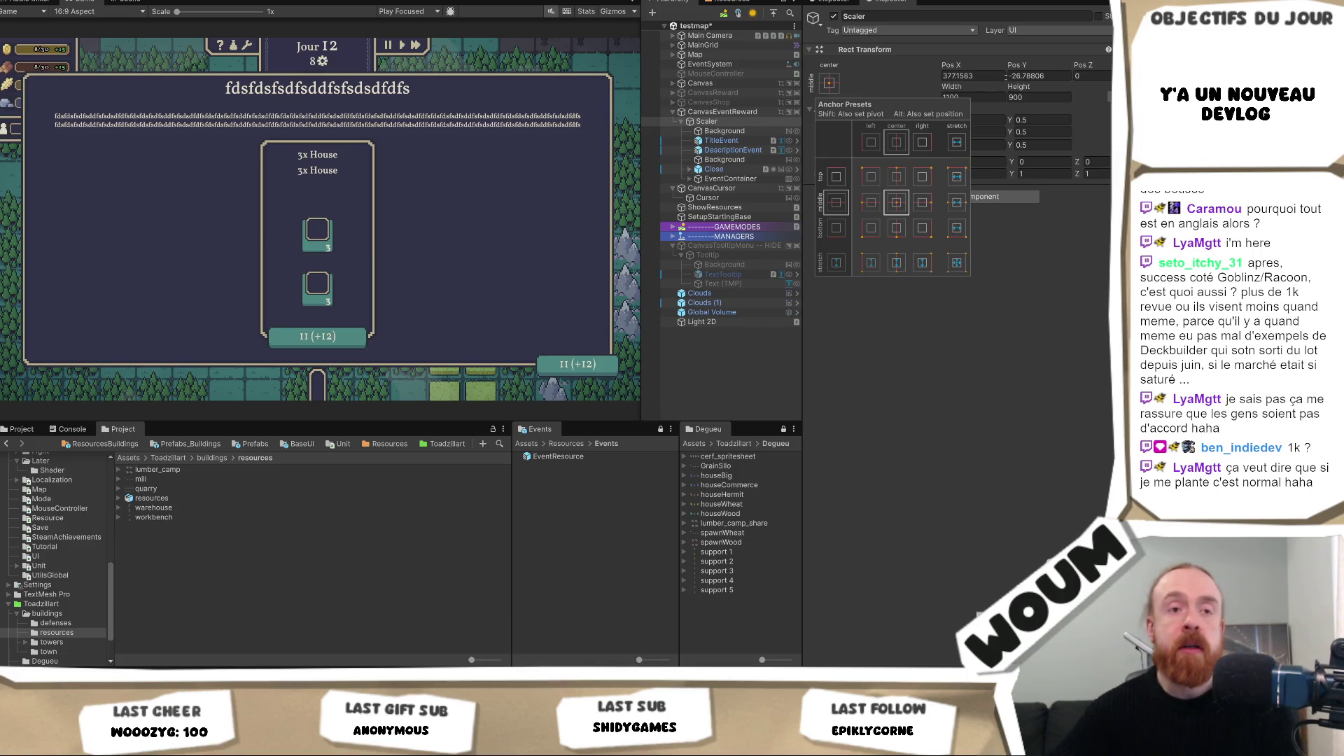
click(1000, 98)
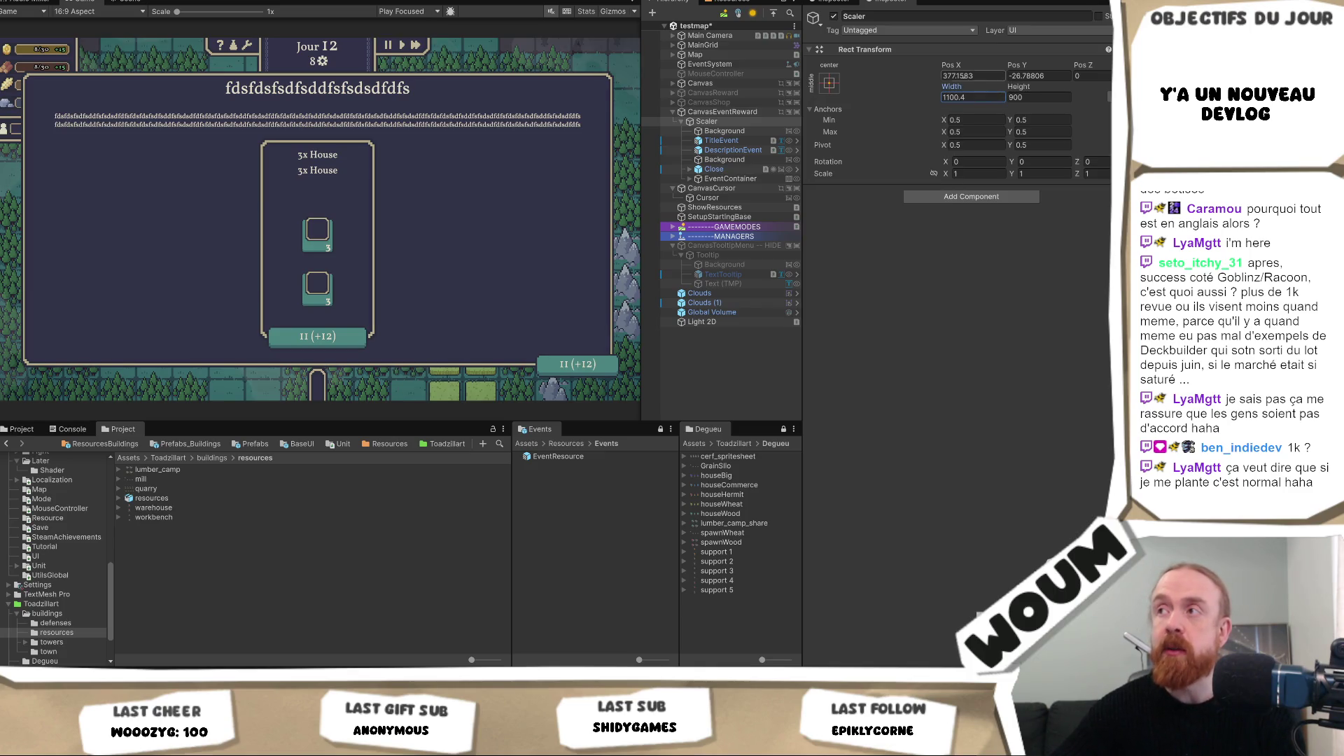
Step: Shrink the Scaler to about 644 by 517, then select and expand EventContainer
mouse_move(959, 86)
mouse_down()
mouse_move(1008, 86)
mouse_move(685, 84)
mouse_up()
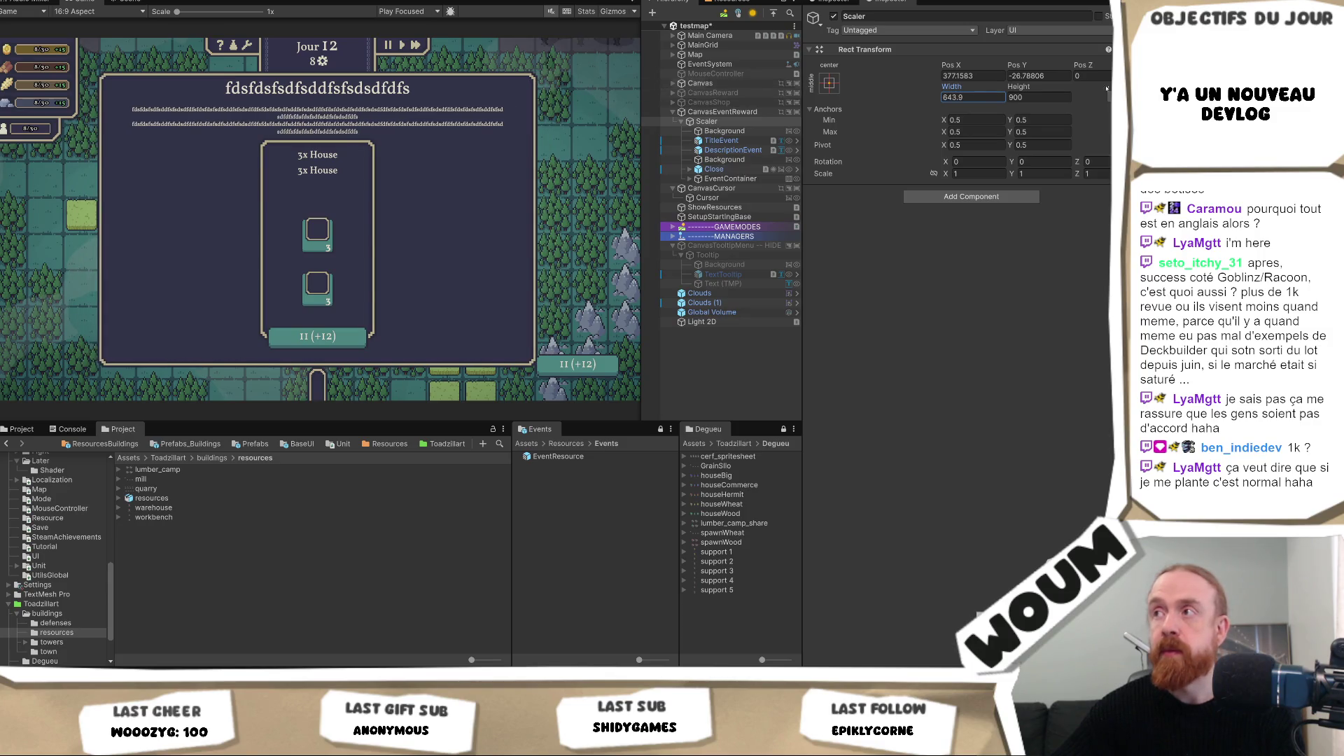
drag(1020, 86, 802, 89)
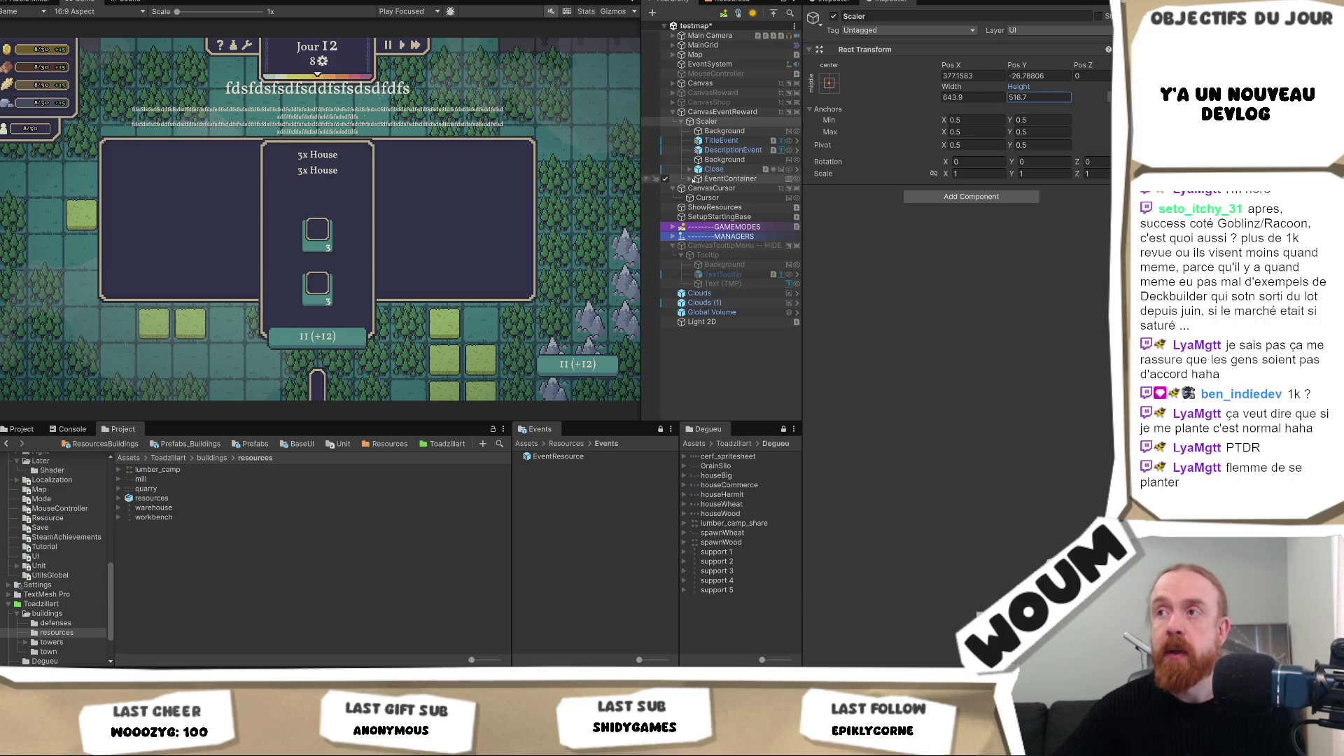
click(693, 180)
click(690, 179)
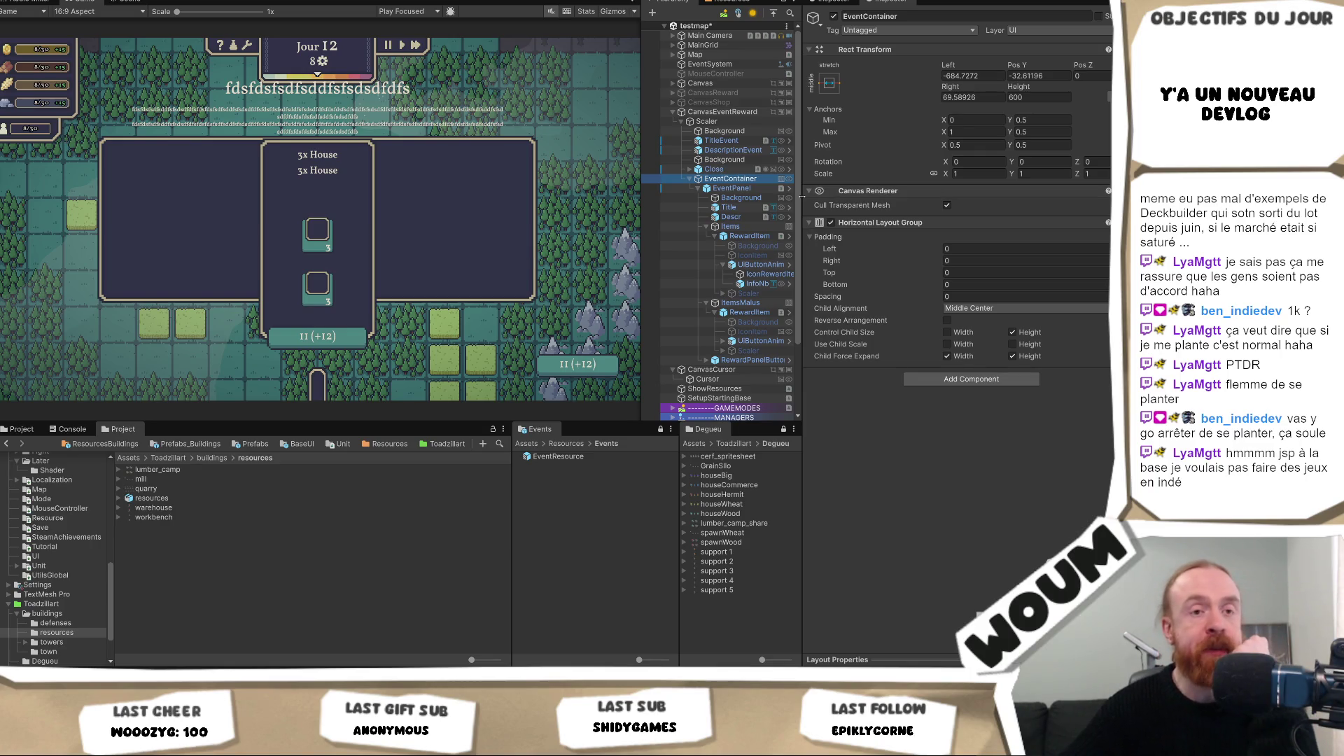
Step: Delete the ItemsMalus group from the EventPanel so only one reward slot remains
click(724, 188)
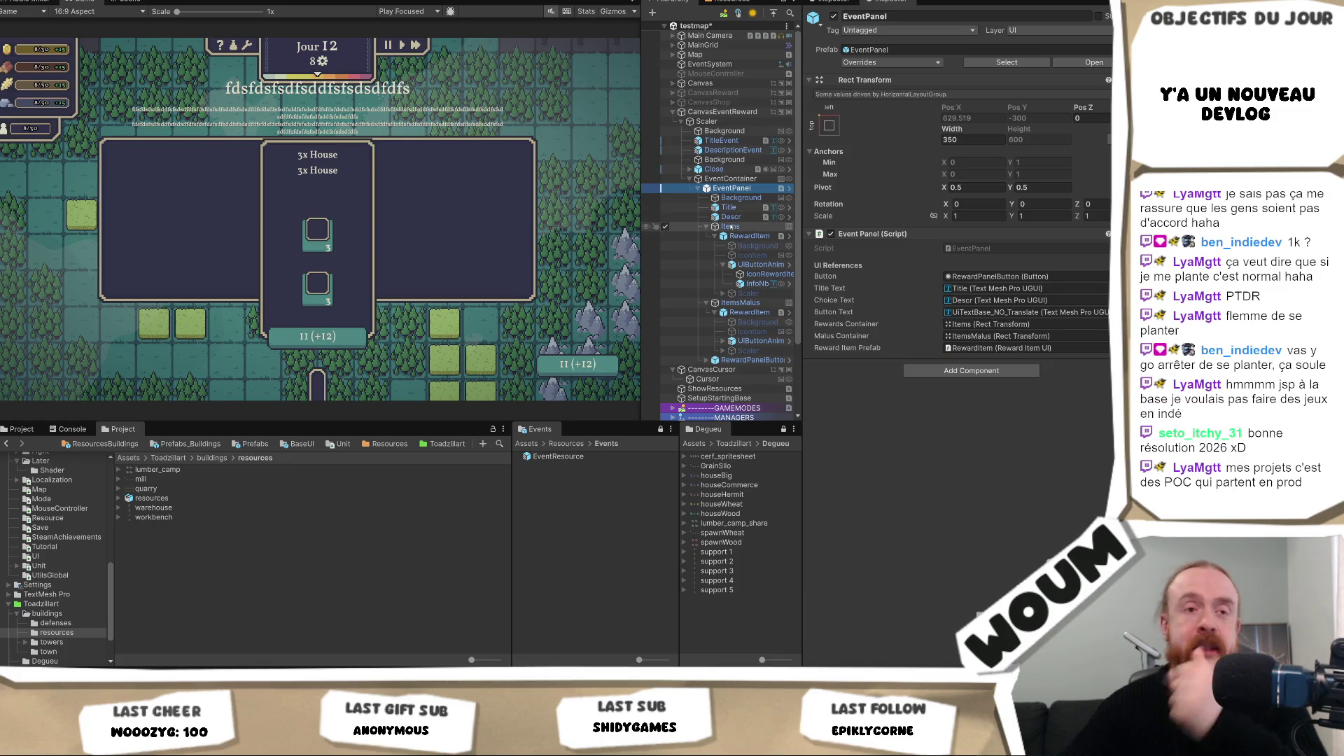
click(740, 303)
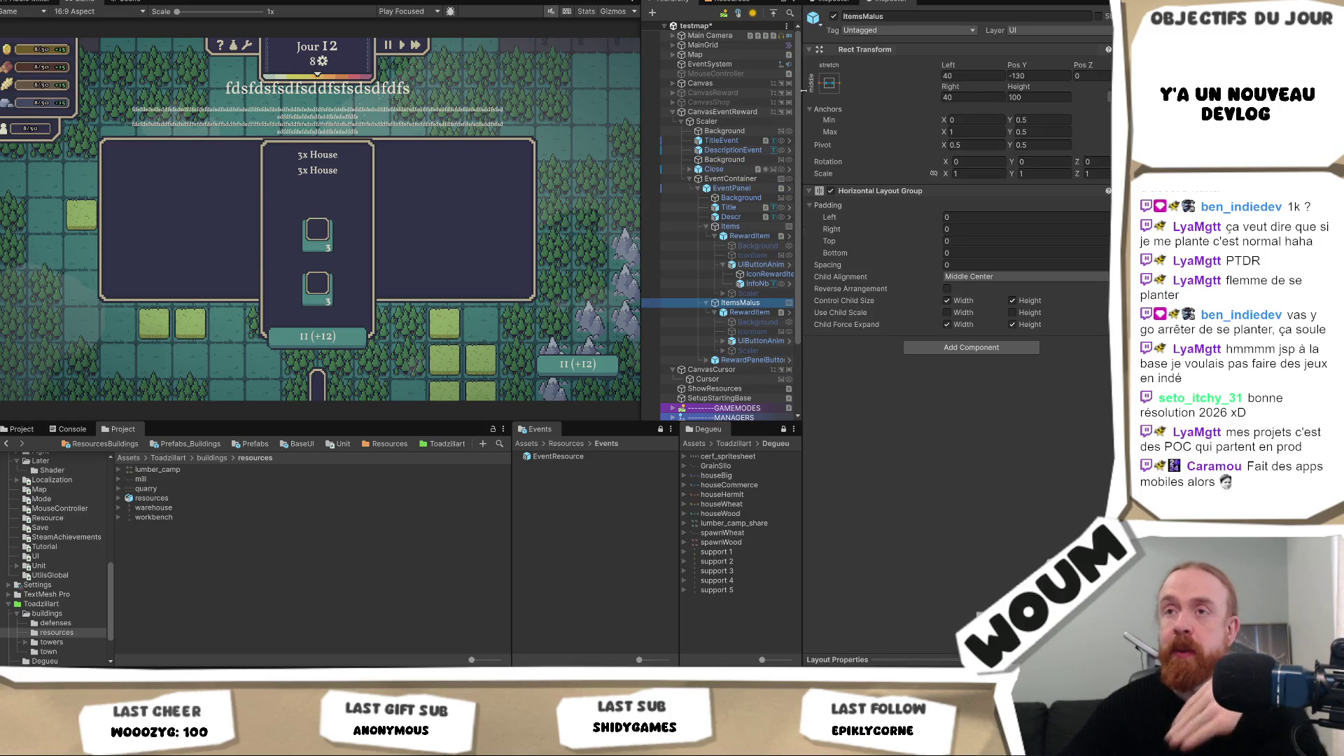
key(Delete)
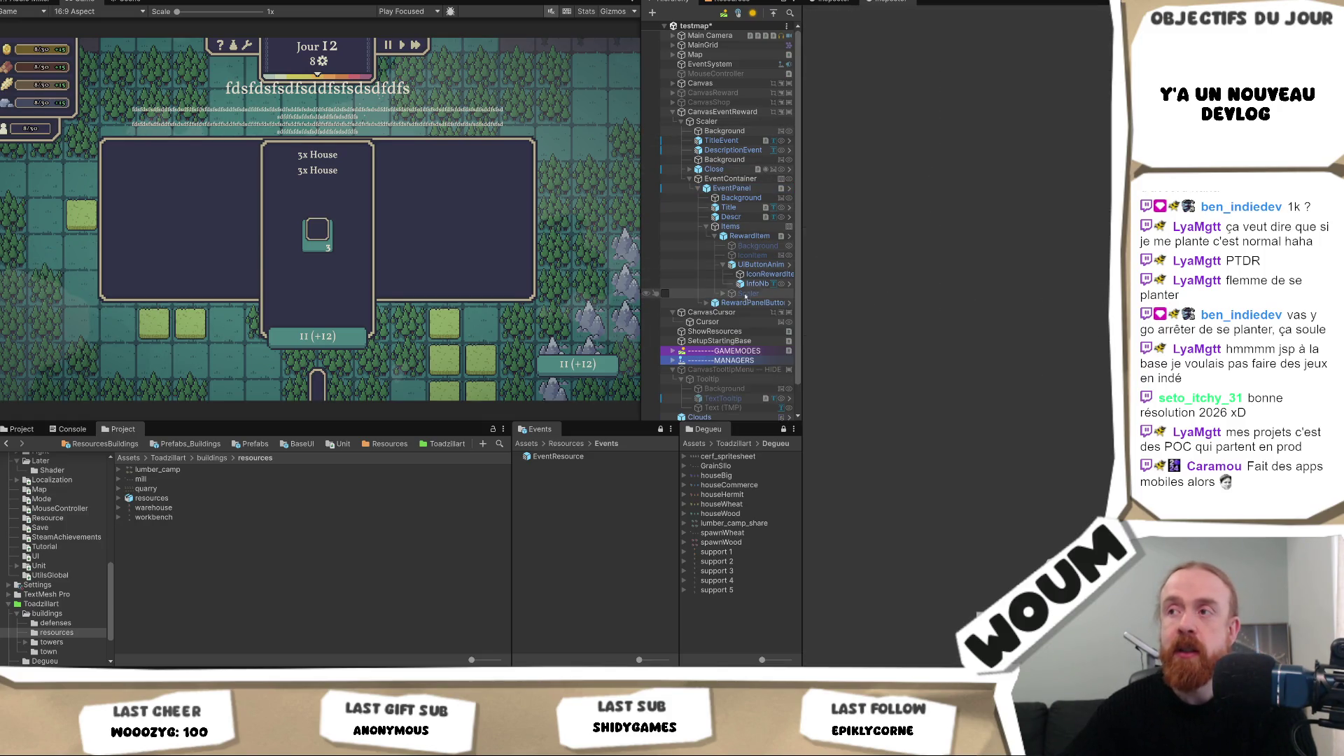
click(731, 187)
click(731, 178)
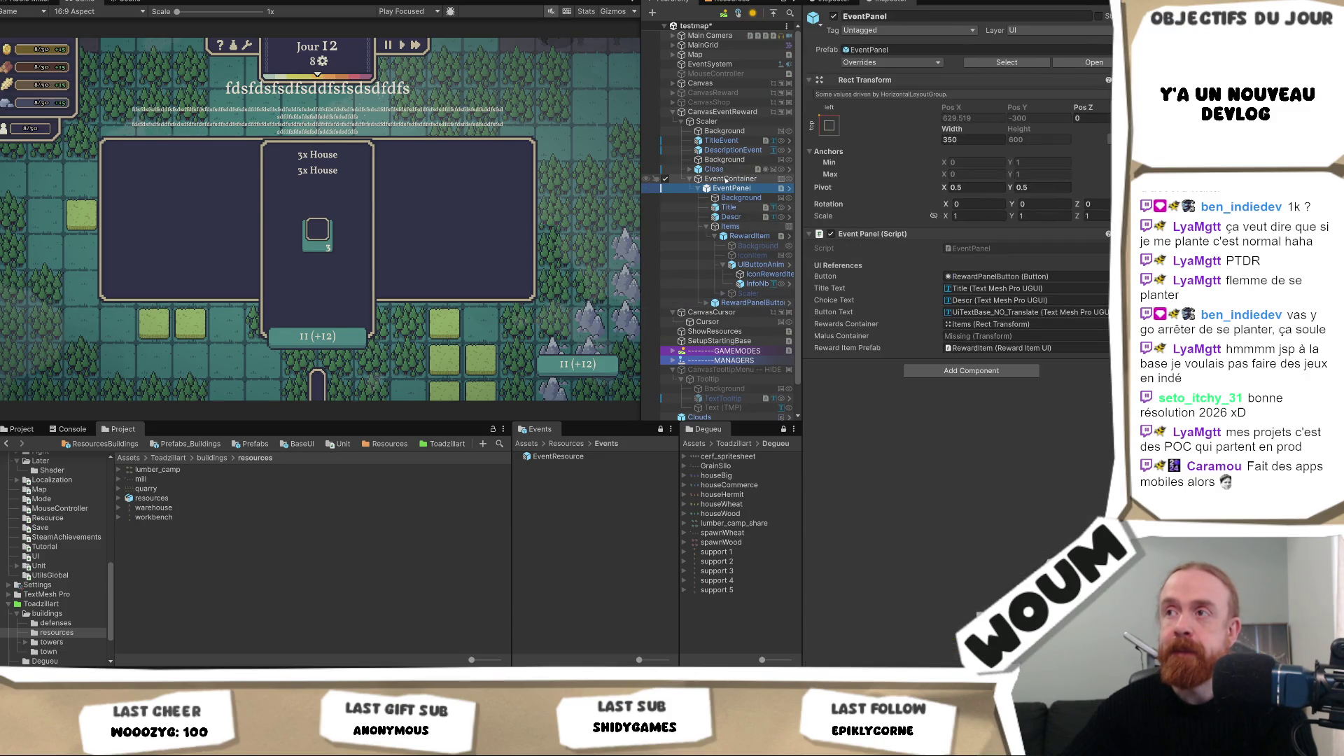
click(1034, 98)
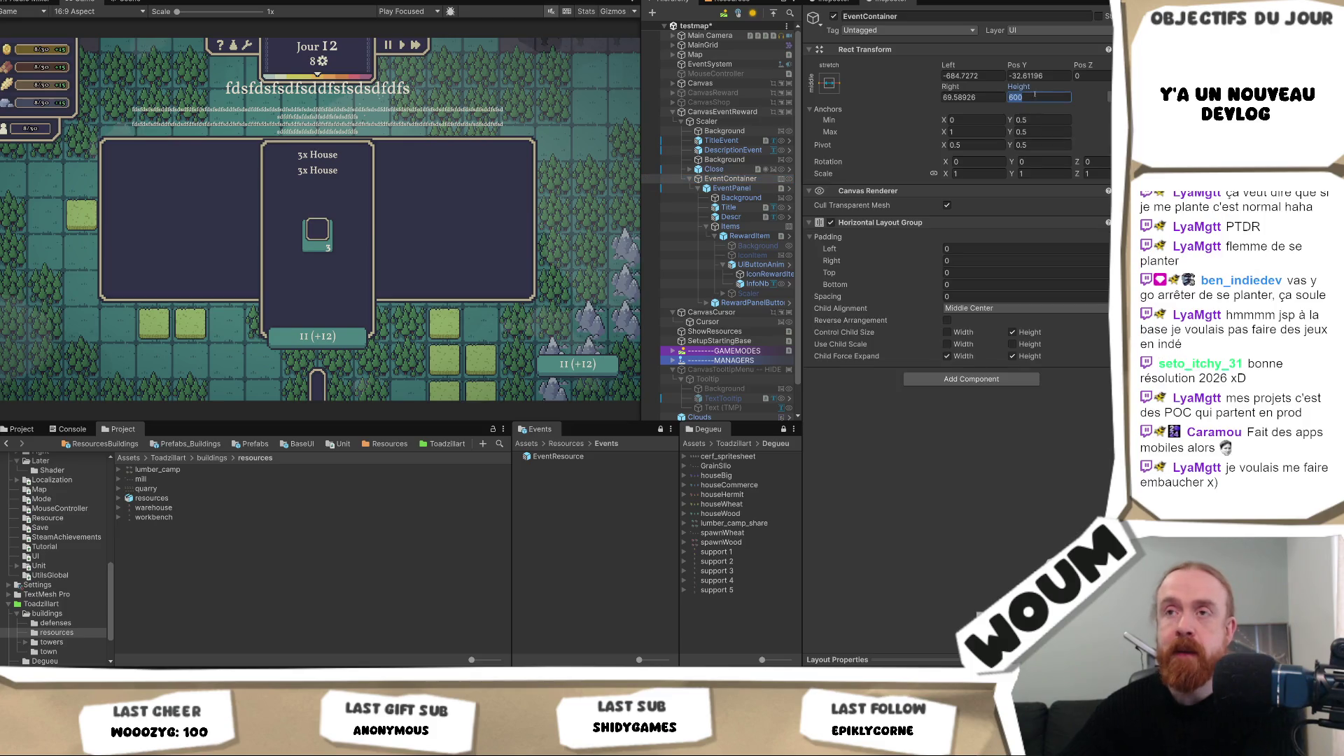
Step: Set the EventContainer height to 400, after trying 300 and 500
text(300)
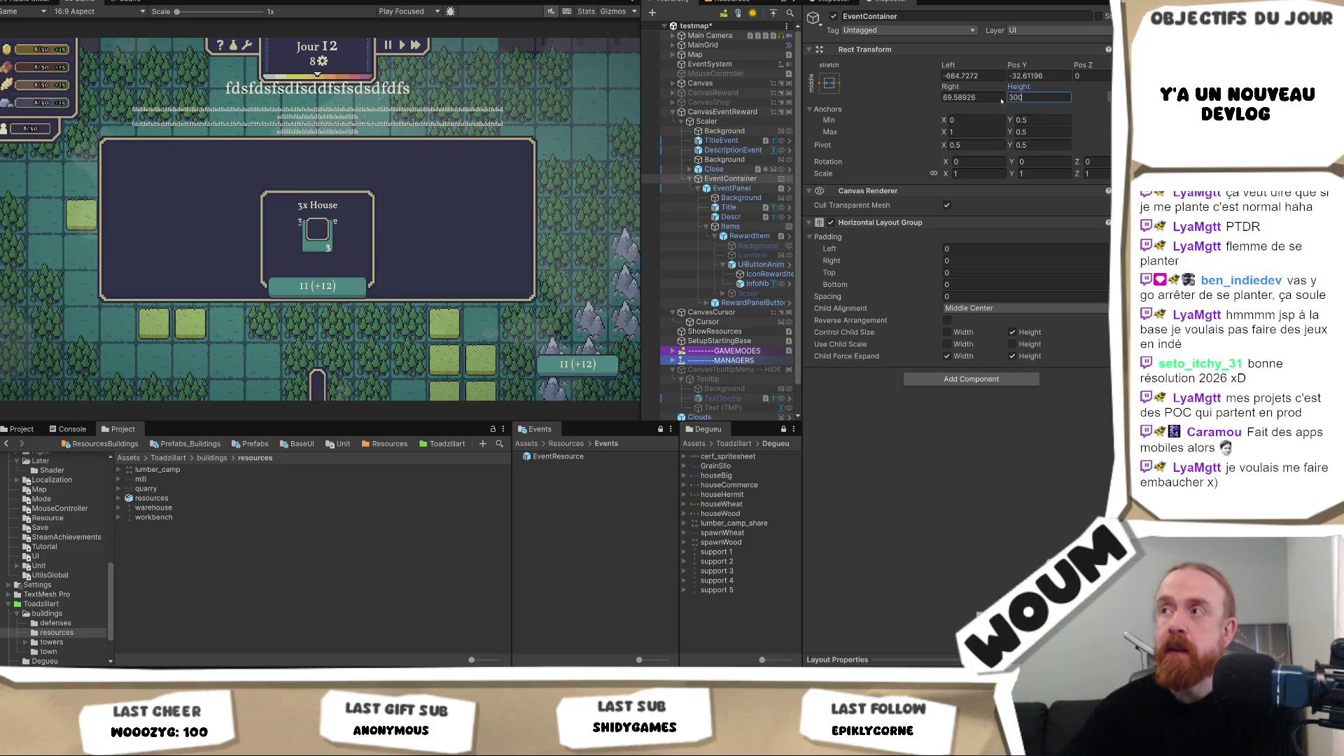
key(BackSpace)
key(BackSpace)
key(BackSpace)
text(500)
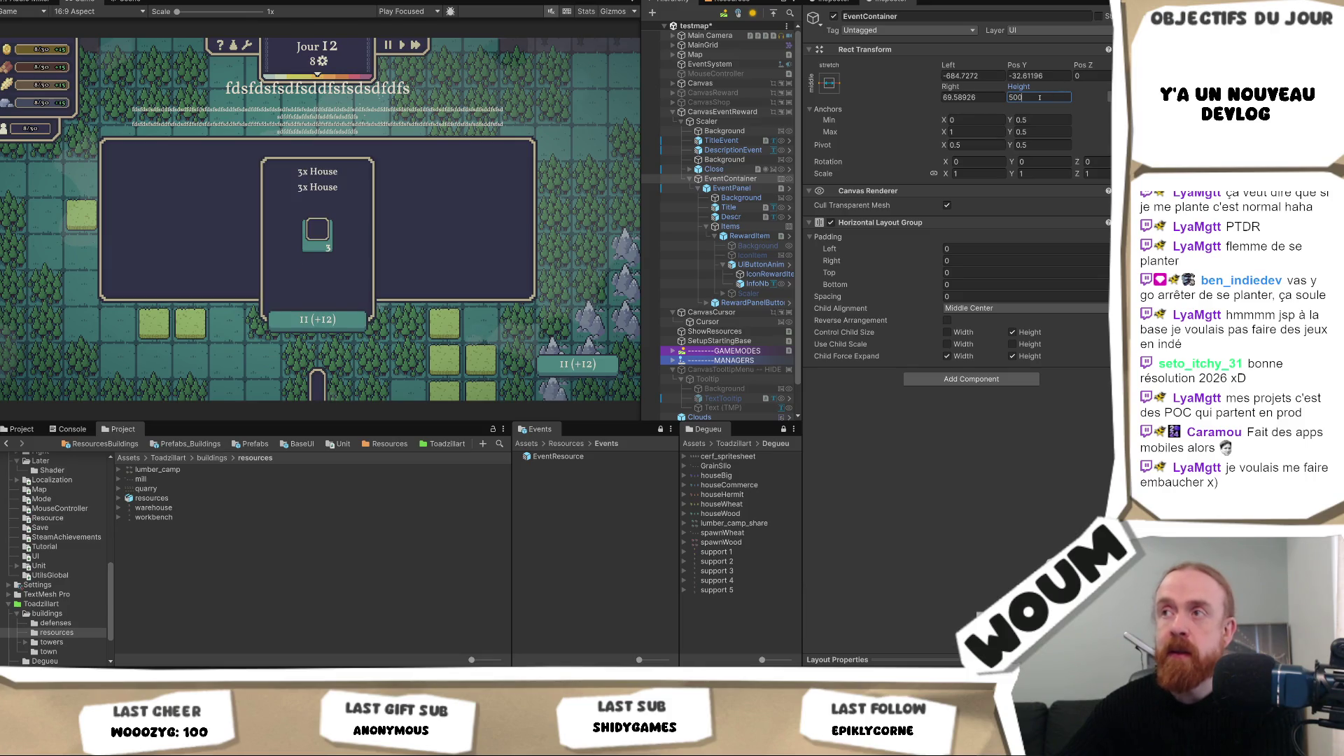
key(BackSpace)
key(BackSpace)
key(BackSpace)
text(400)
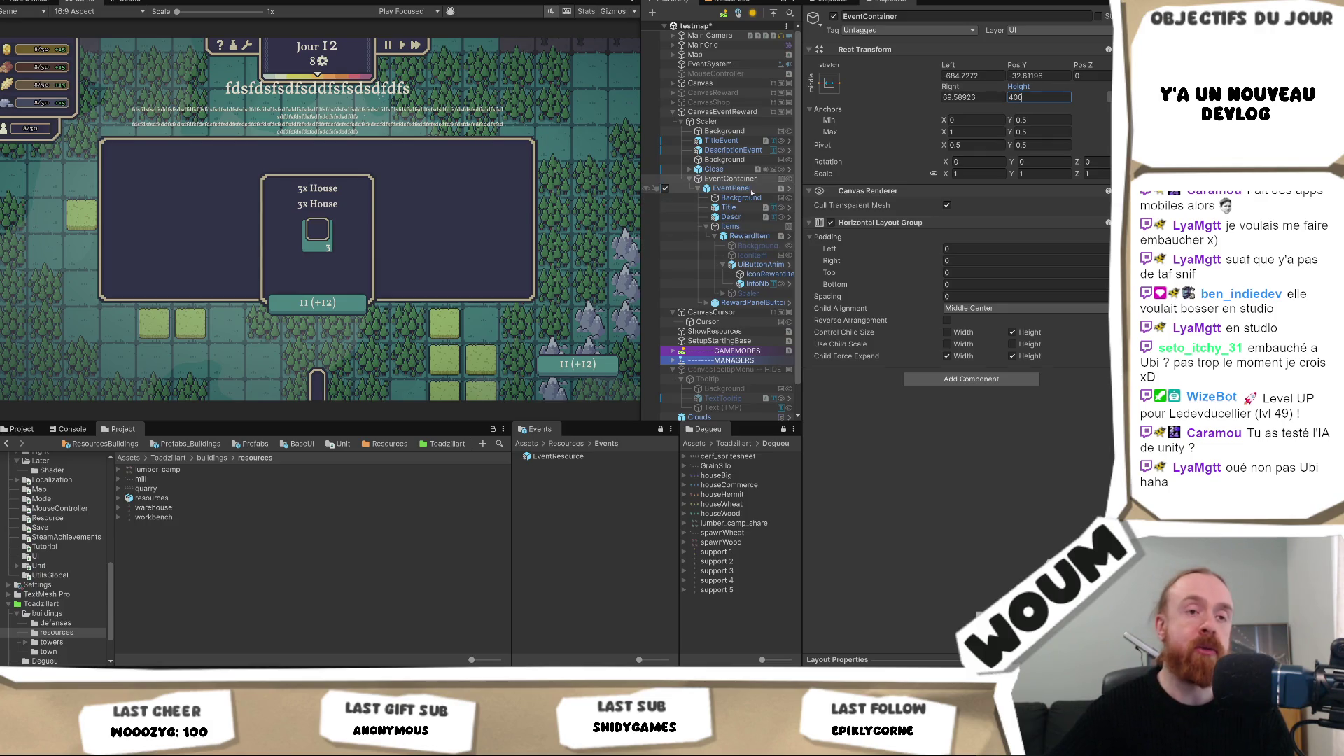
Step: Set the EventContainer to Pos Y 0 and Height 300
click(735, 180)
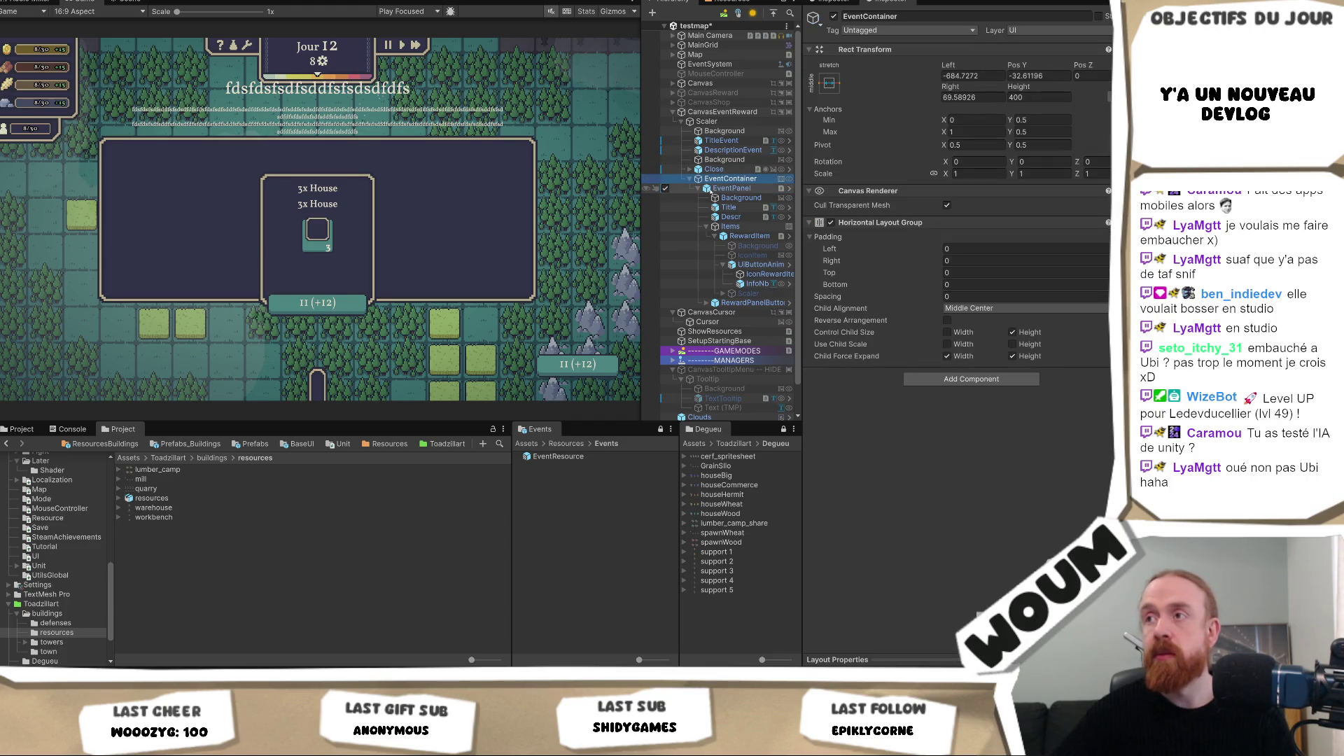
click(732, 188)
click(735, 180)
drag(1017, 64, 1089, 70)
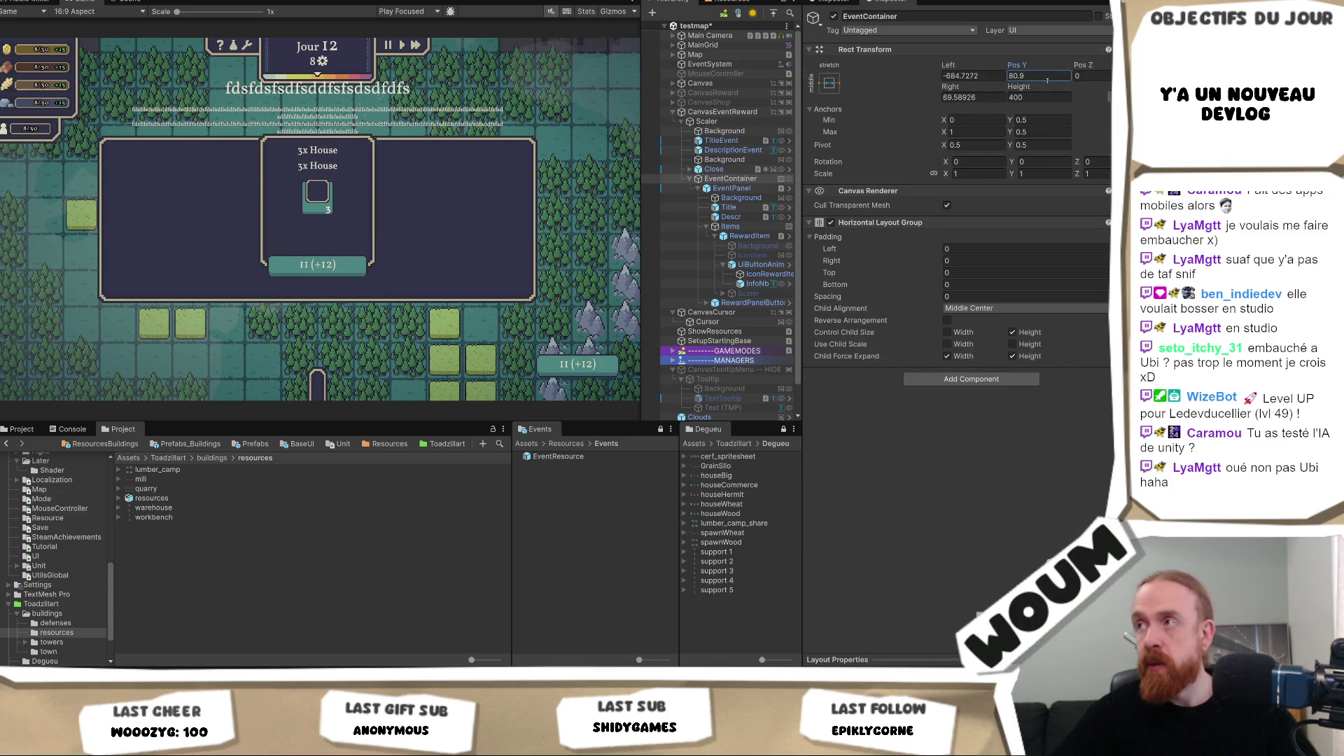
click(1038, 75)
text(0)
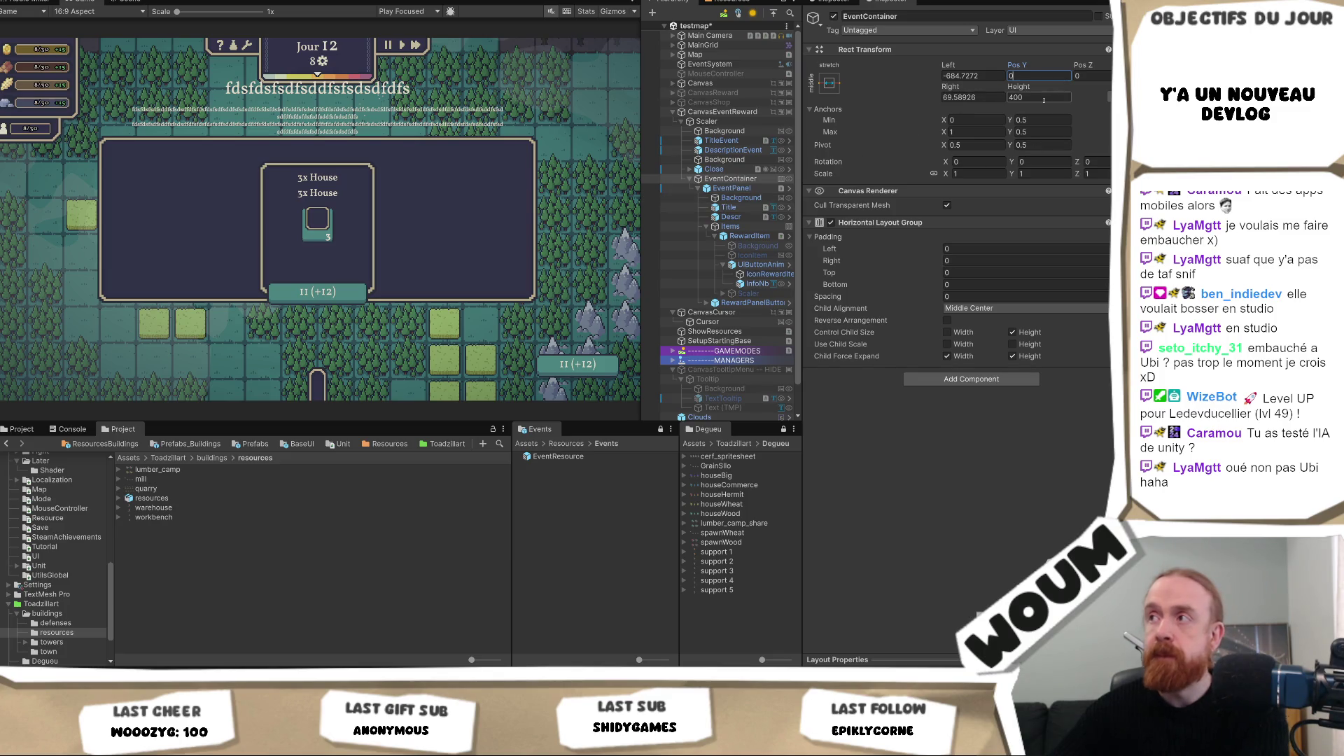
click(1042, 97)
text(300)
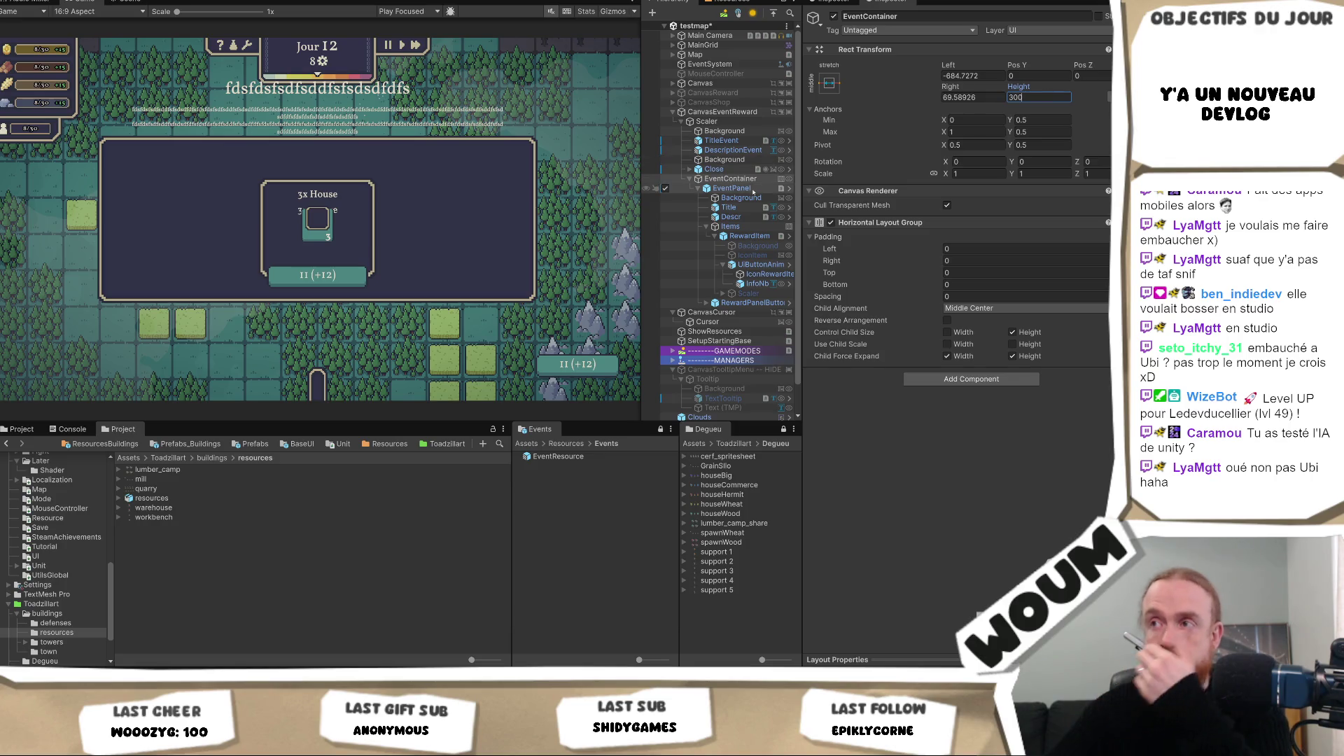
Step: Open the EventPanel prefab and delete its ItemsMalus group
click(743, 207)
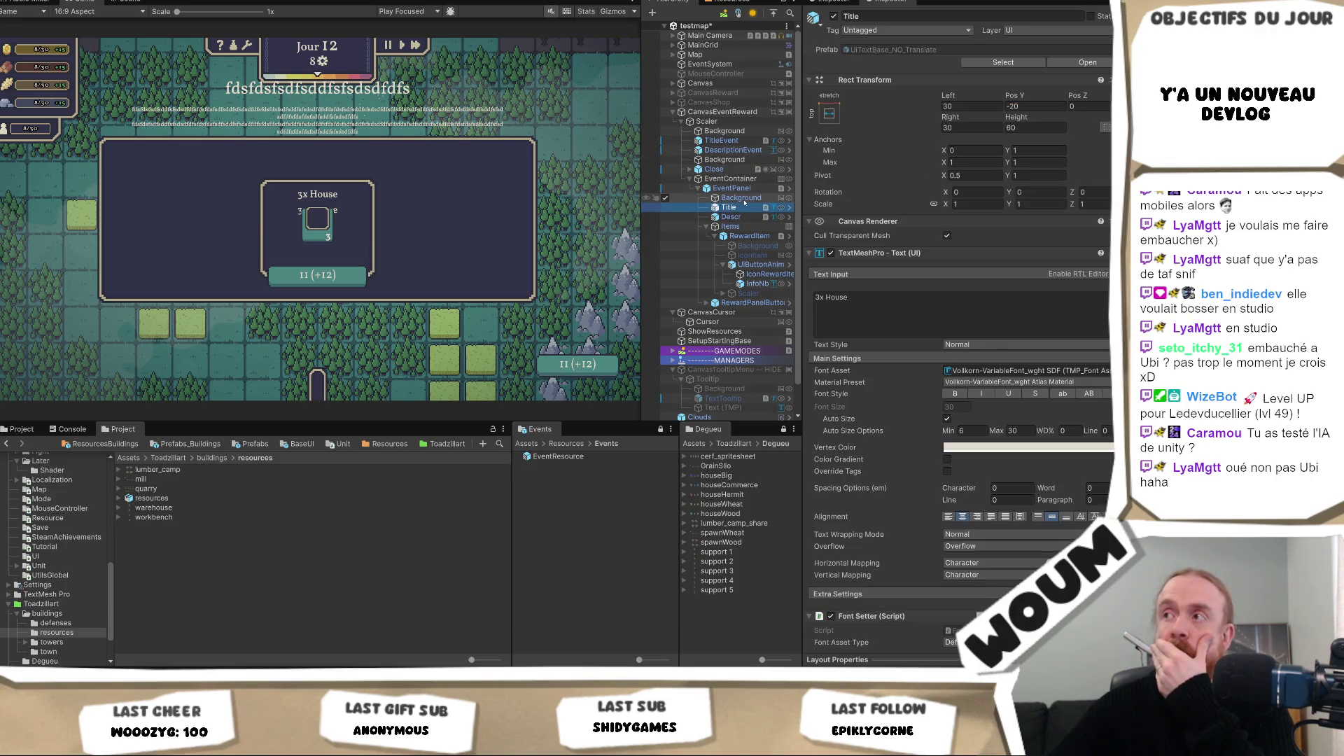
click(732, 188)
click(1092, 62)
click(725, 155)
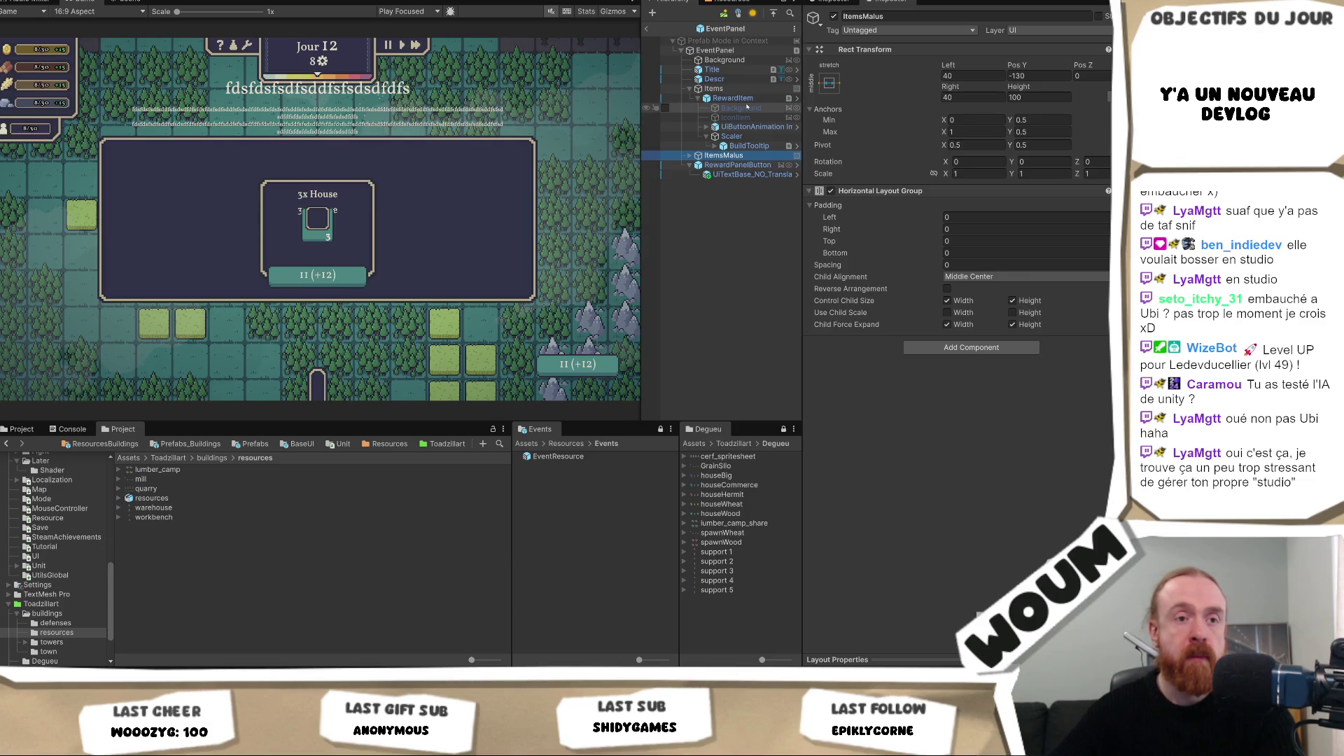
key(Delete)
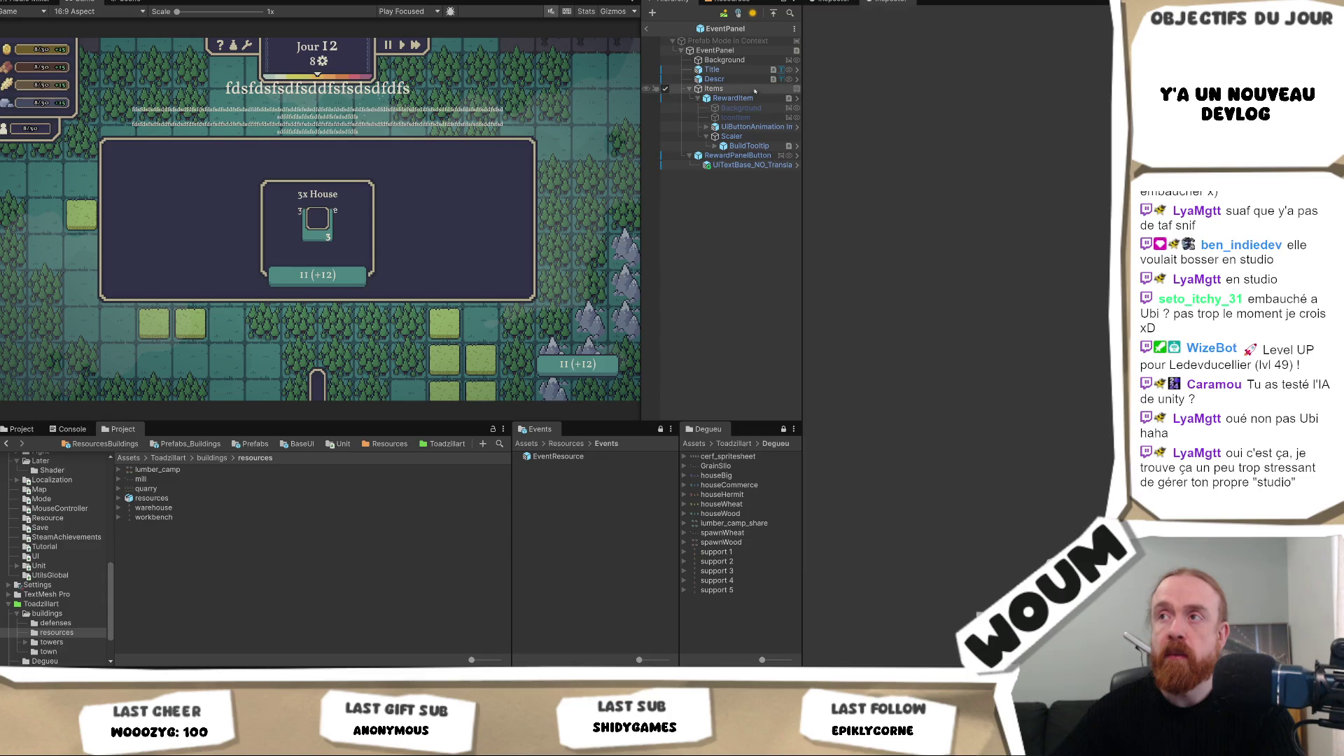
Step: Delete the Descr description object, keeping the Title's 3x House text
click(748, 70)
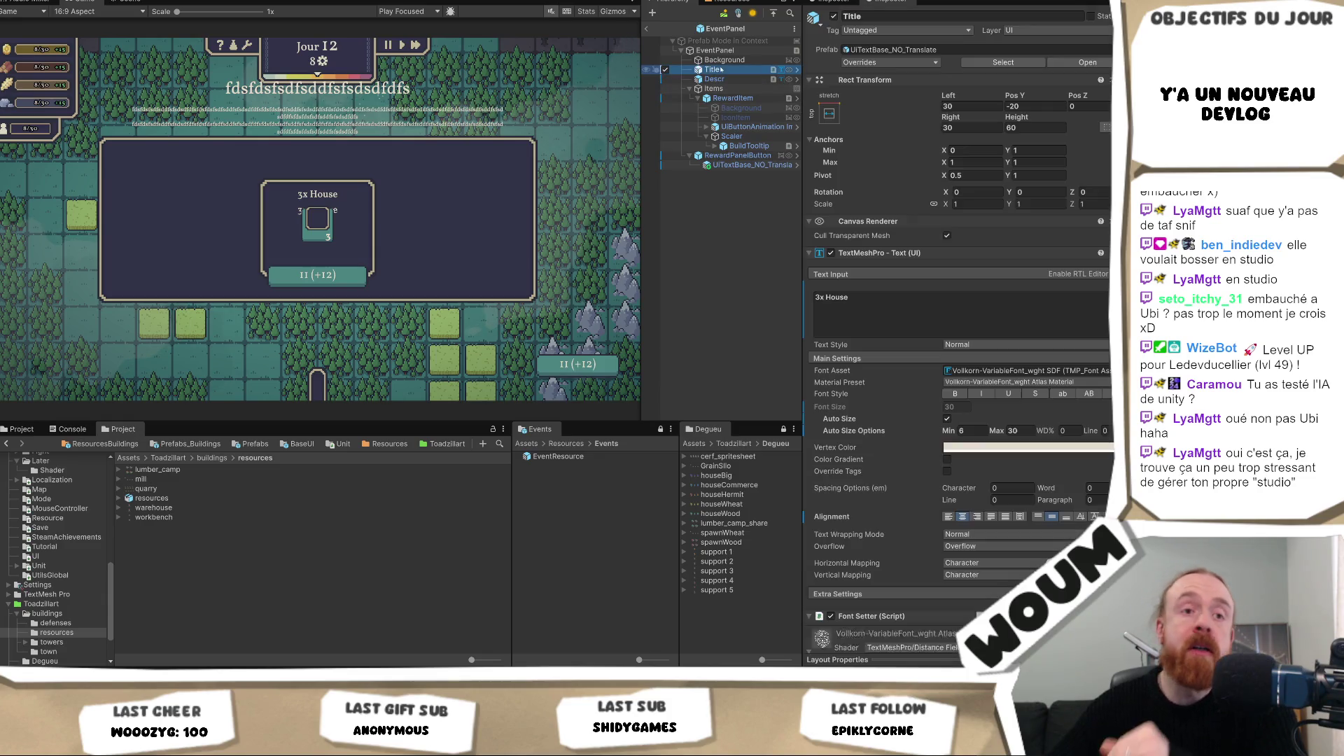
click(924, 342)
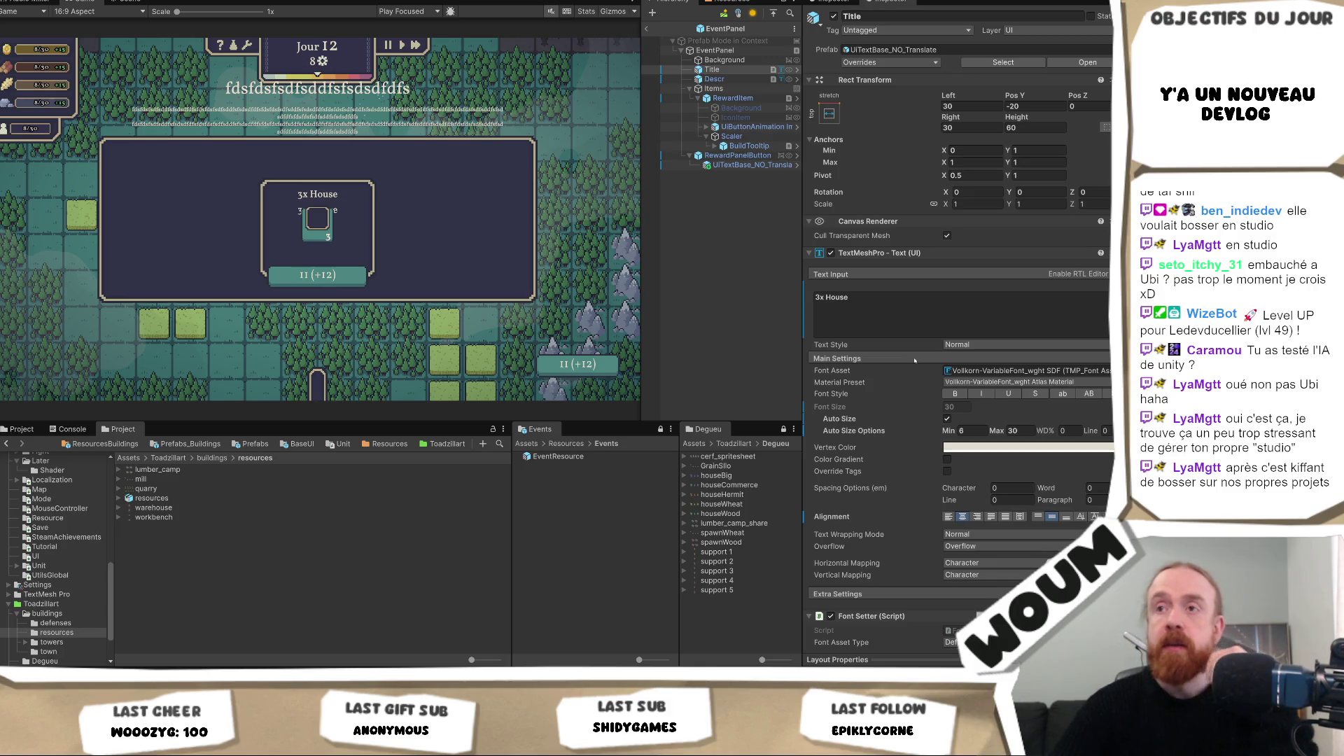
click(902, 340)
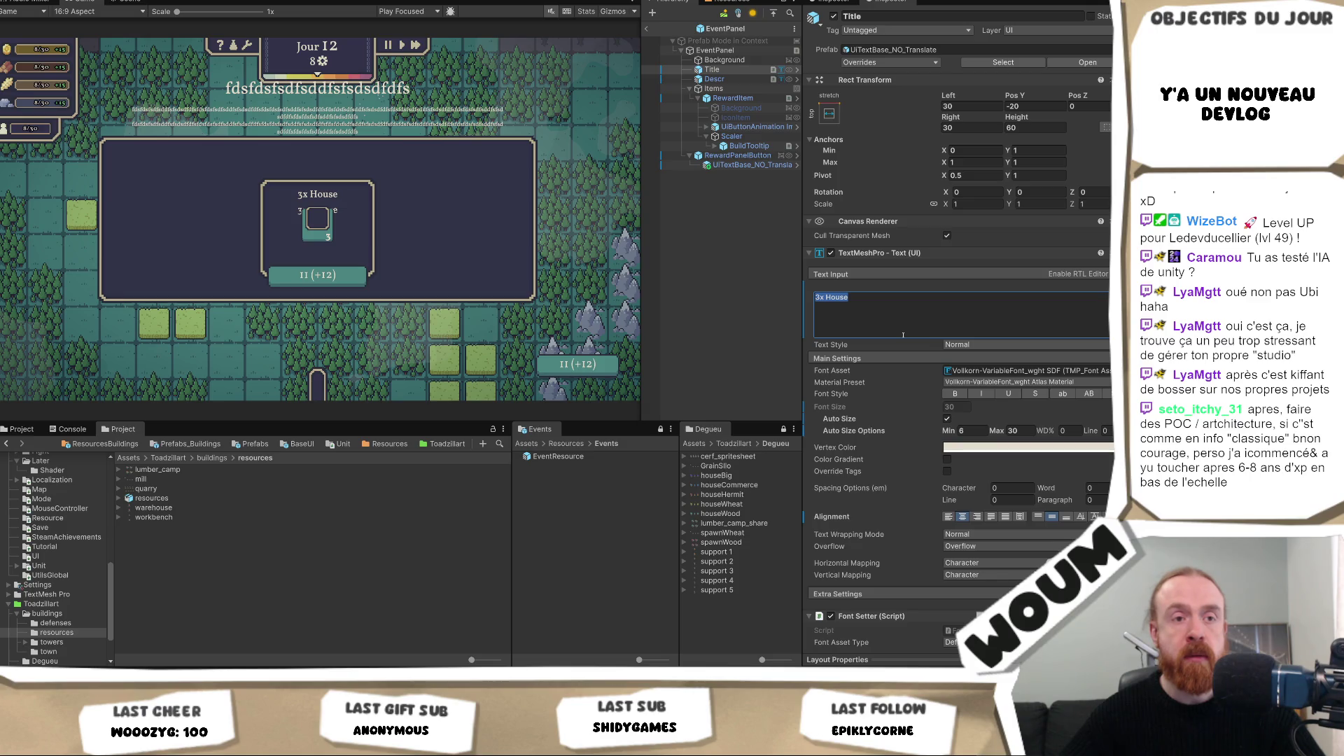
click(714, 78)
key(Delete)
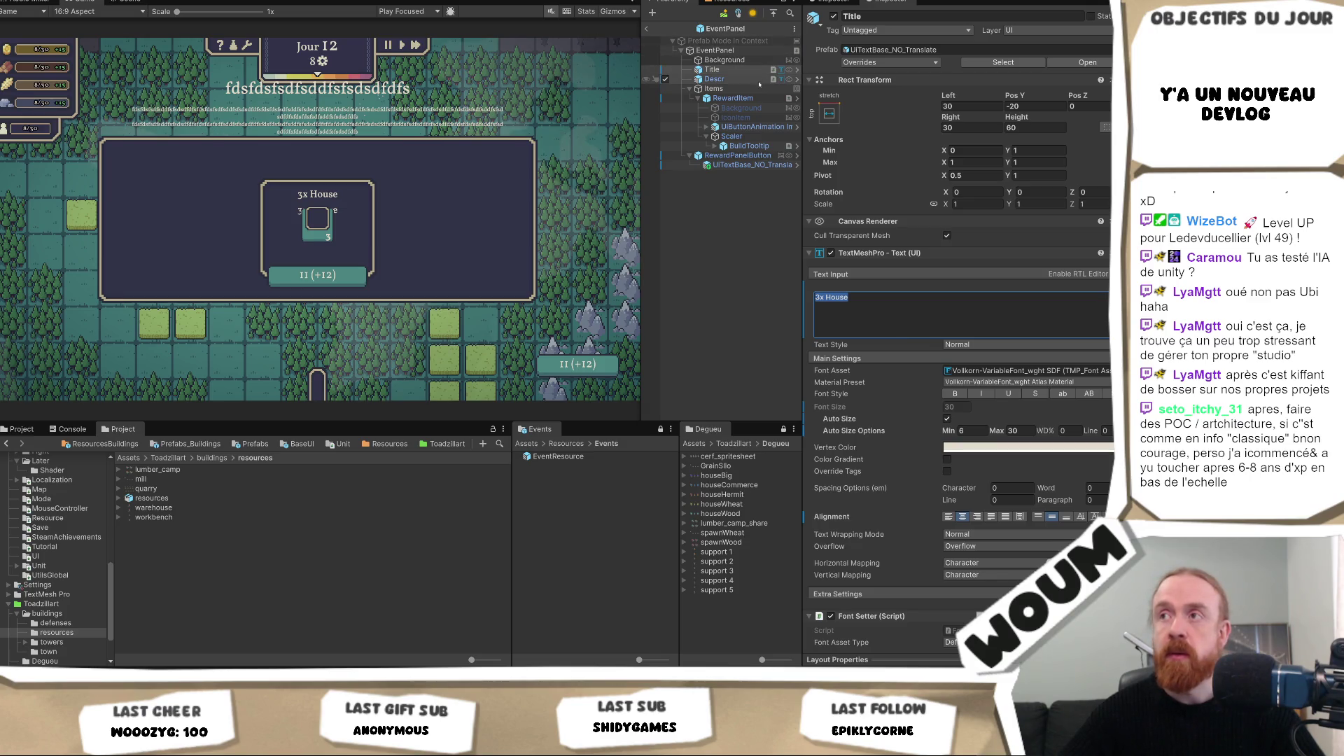
click(712, 70)
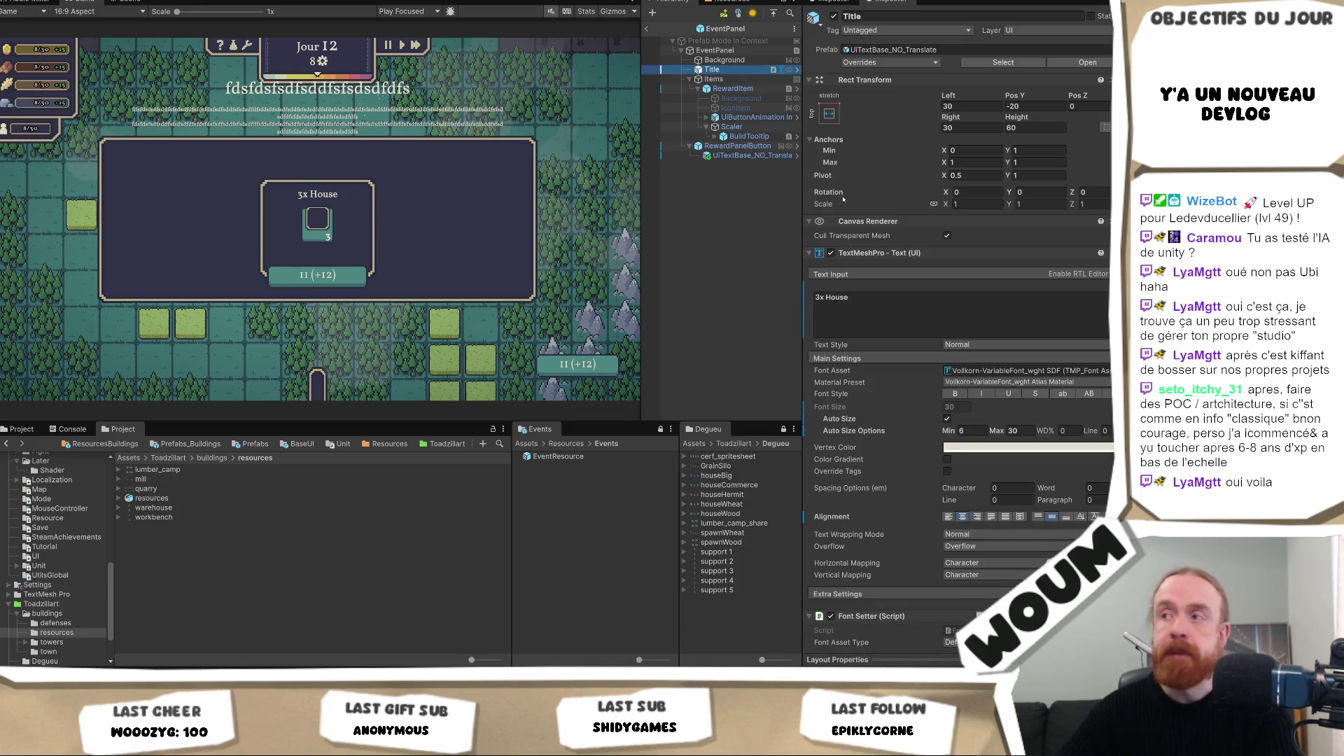
click(851, 321)
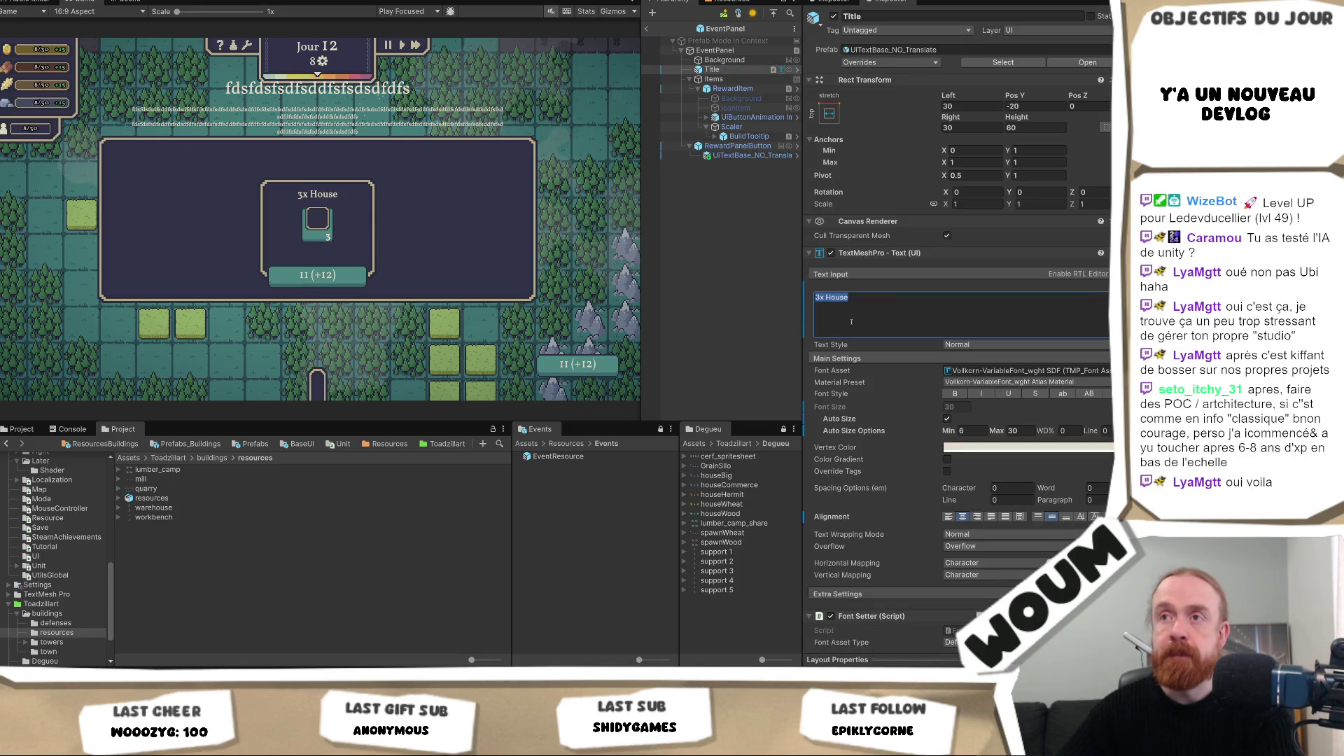
Step: Lower the Items group to Pos Y -80.9 and view the EventPanel prefab in the Scene
click(746, 88)
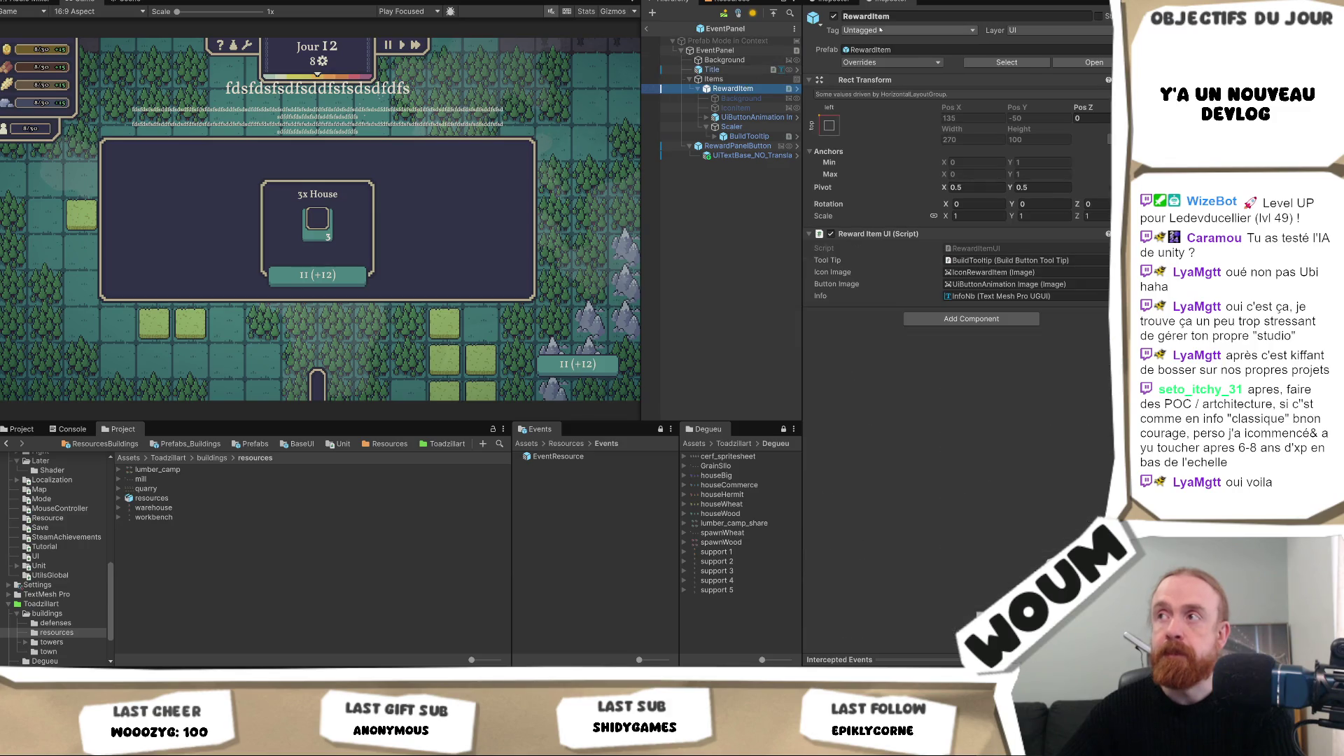
click(756, 78)
click(760, 86)
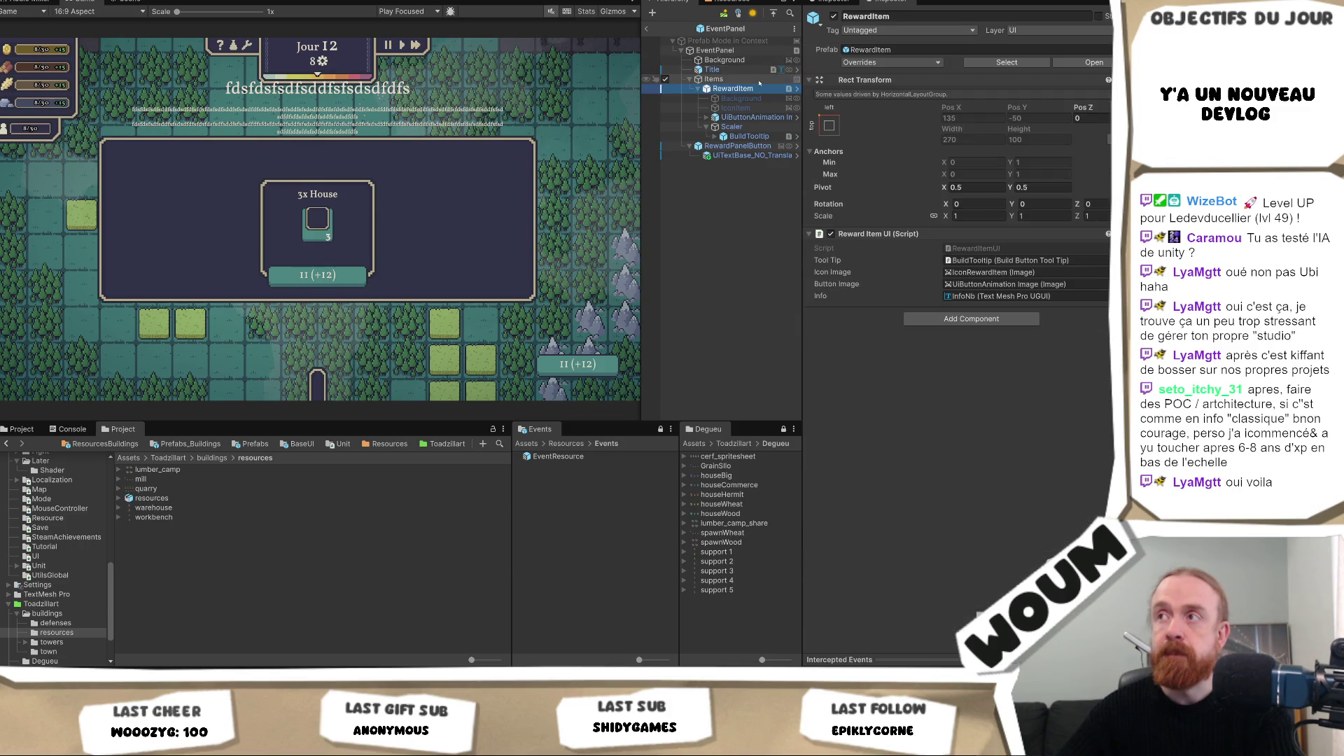
click(777, 70)
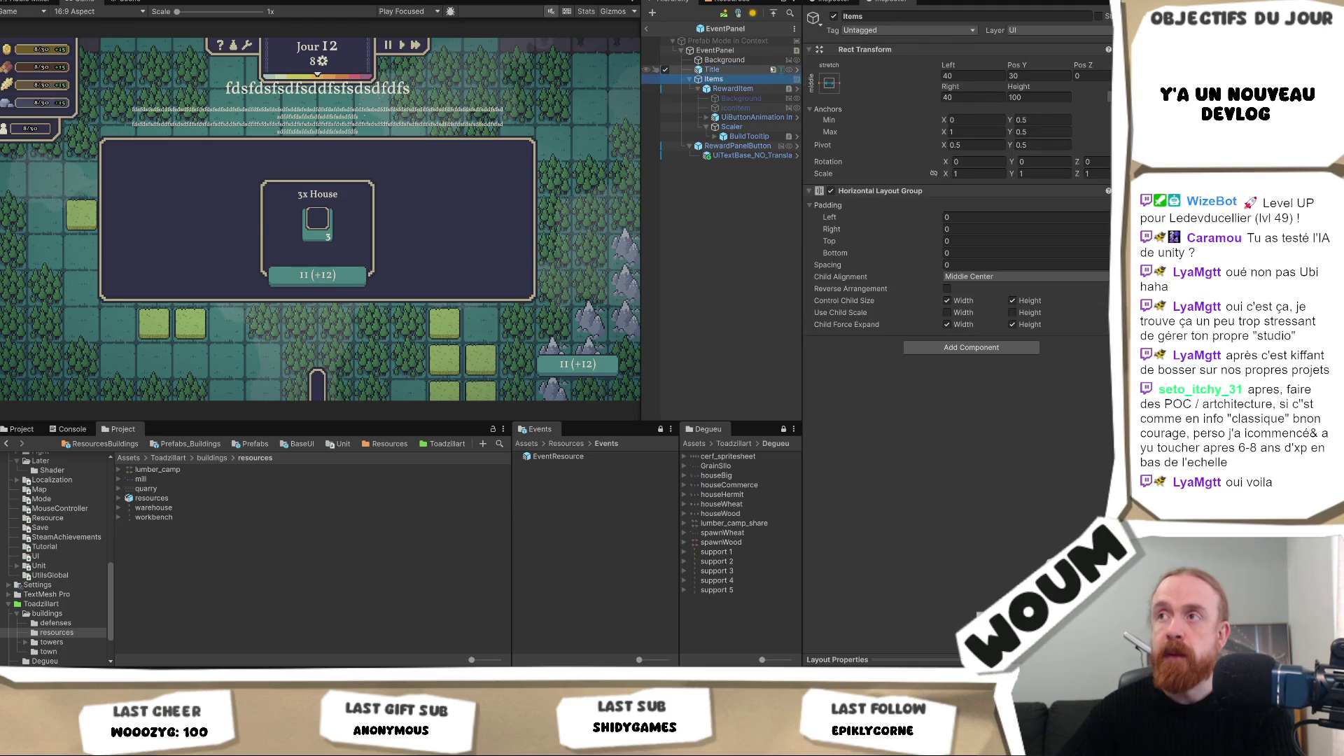
key(Down)
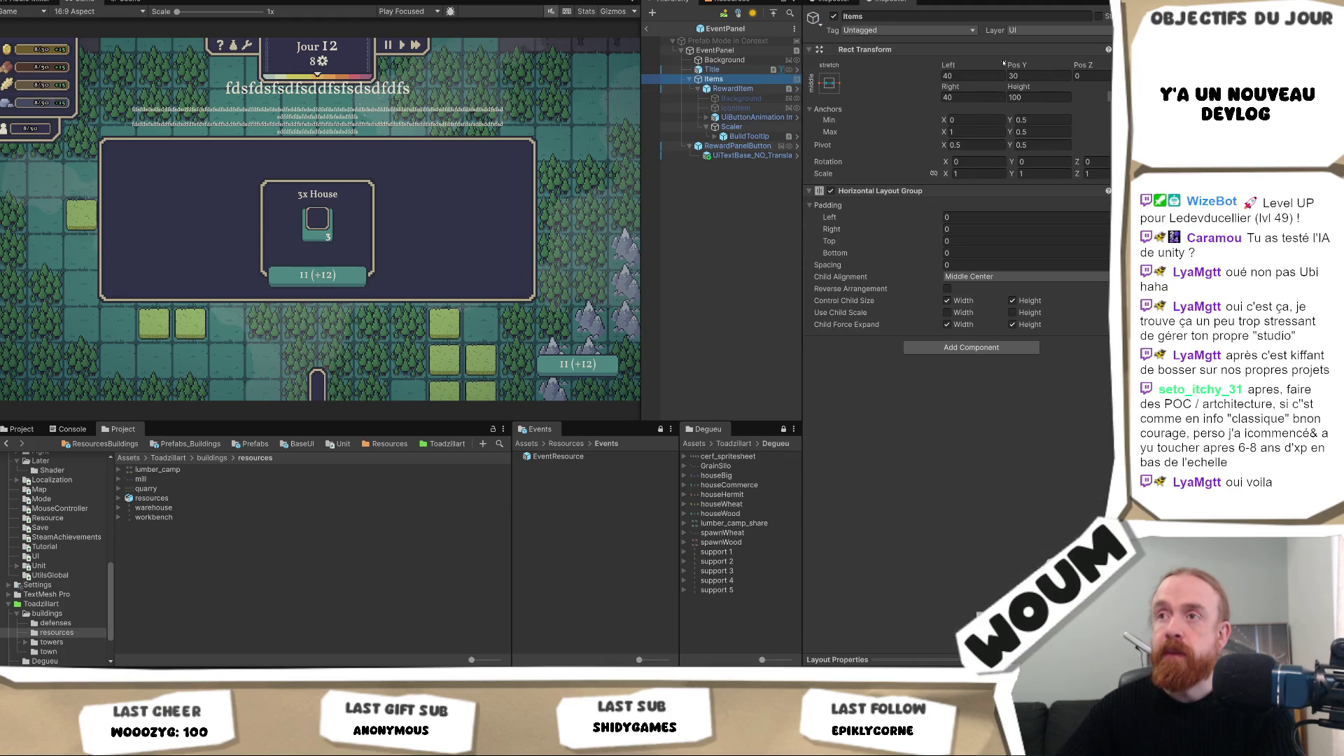
drag(1015, 63, 1038, 67)
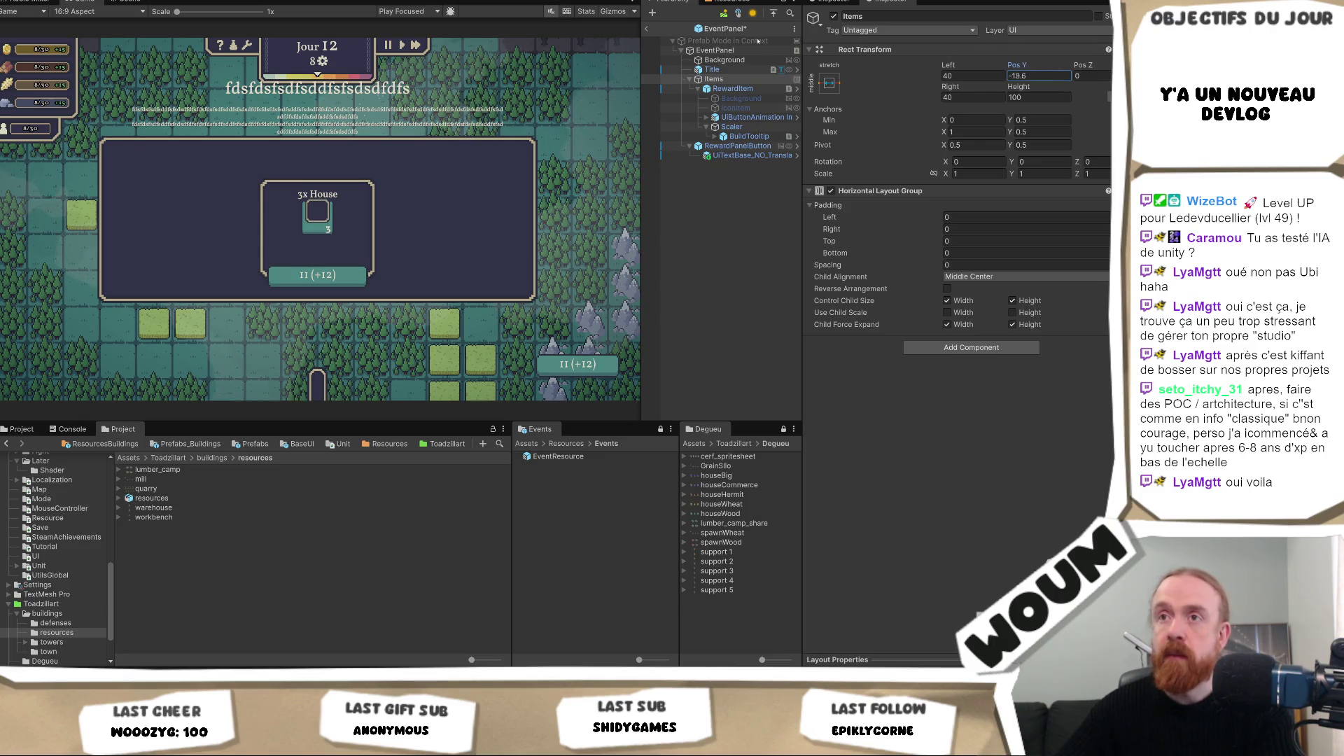
click(127, 2)
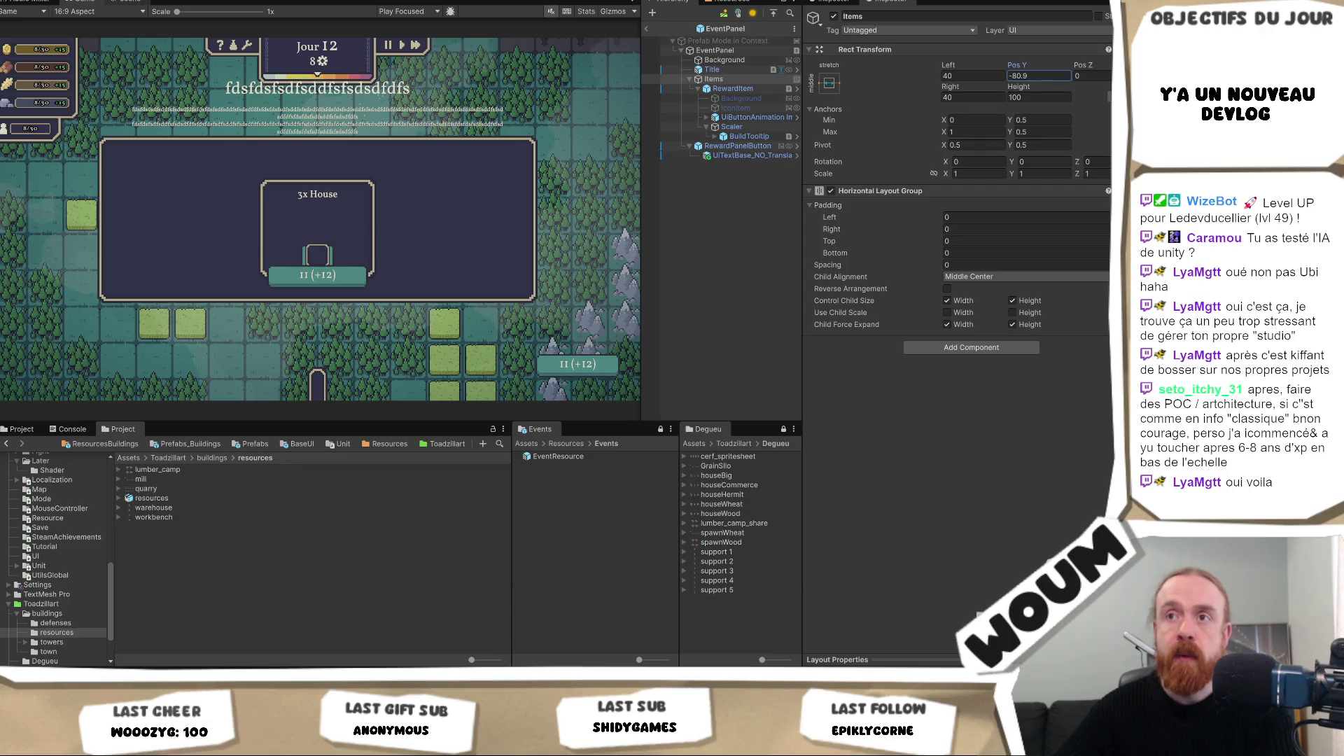
scroll(328, 273, up, 2)
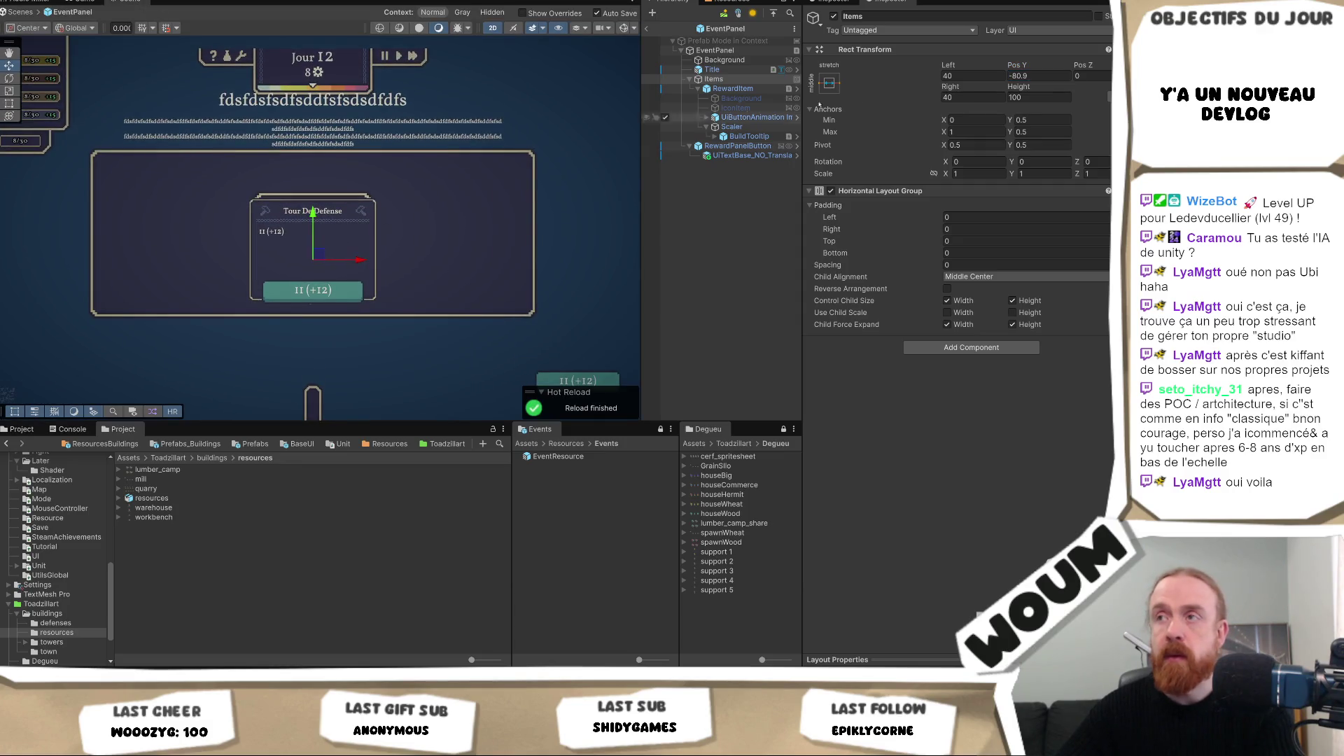
Step: Raise the Items group and disable the Scaler object
drag(1015, 65, 455, 114)
click(732, 127)
click(834, 16)
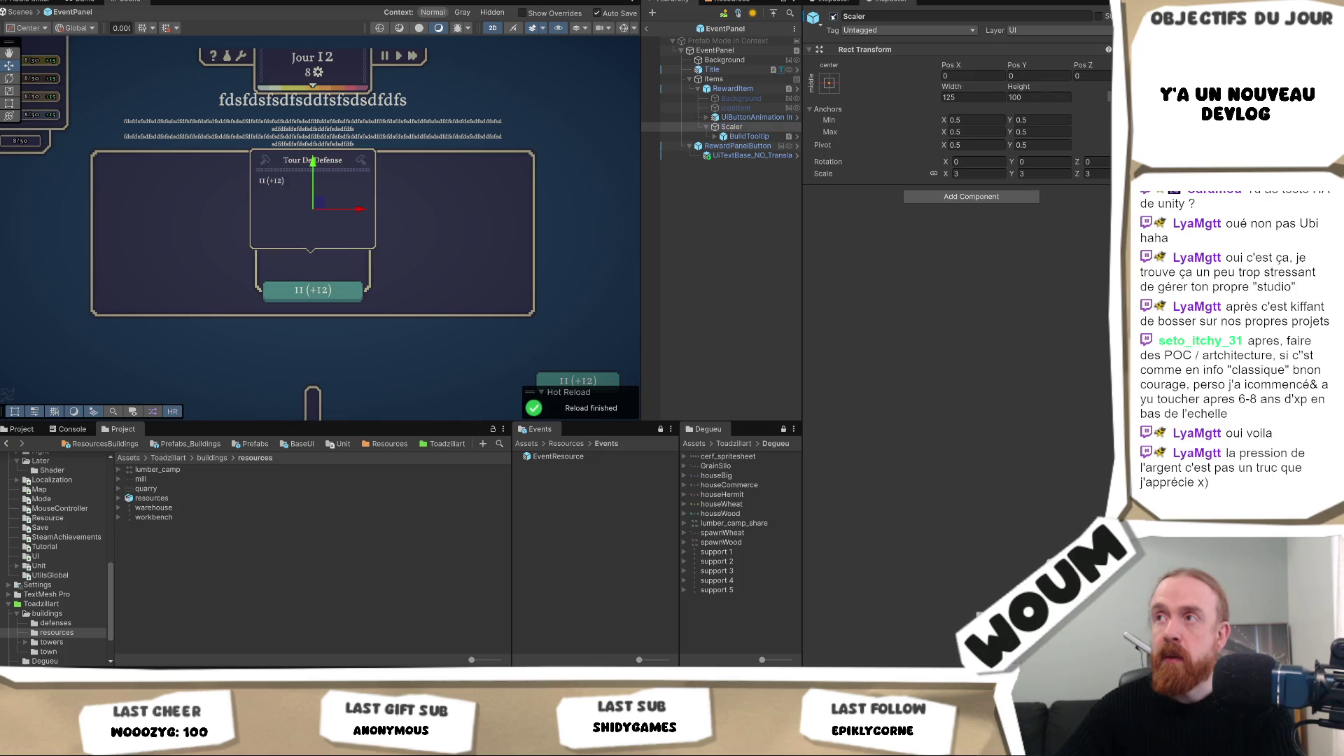
Step: Set the Items group to Pos Y 5.4 and exit prefab editing
click(739, 90)
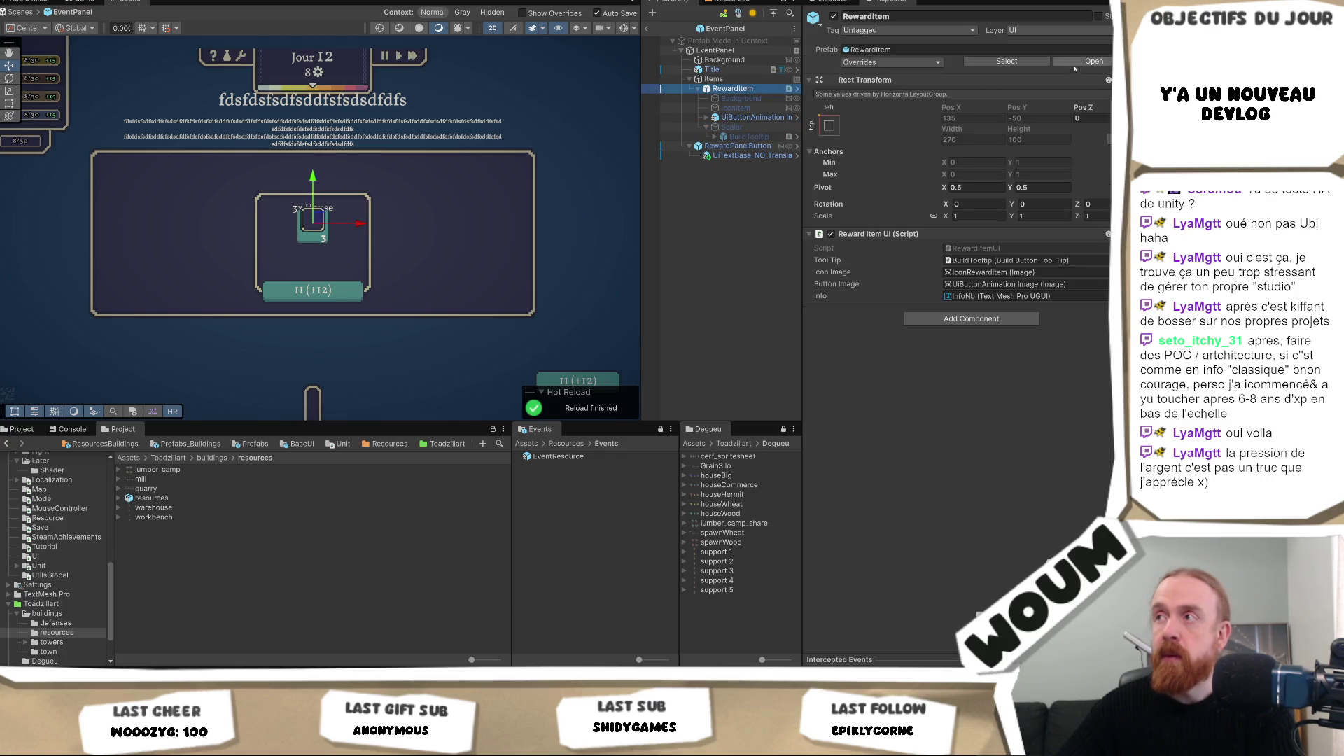
click(724, 79)
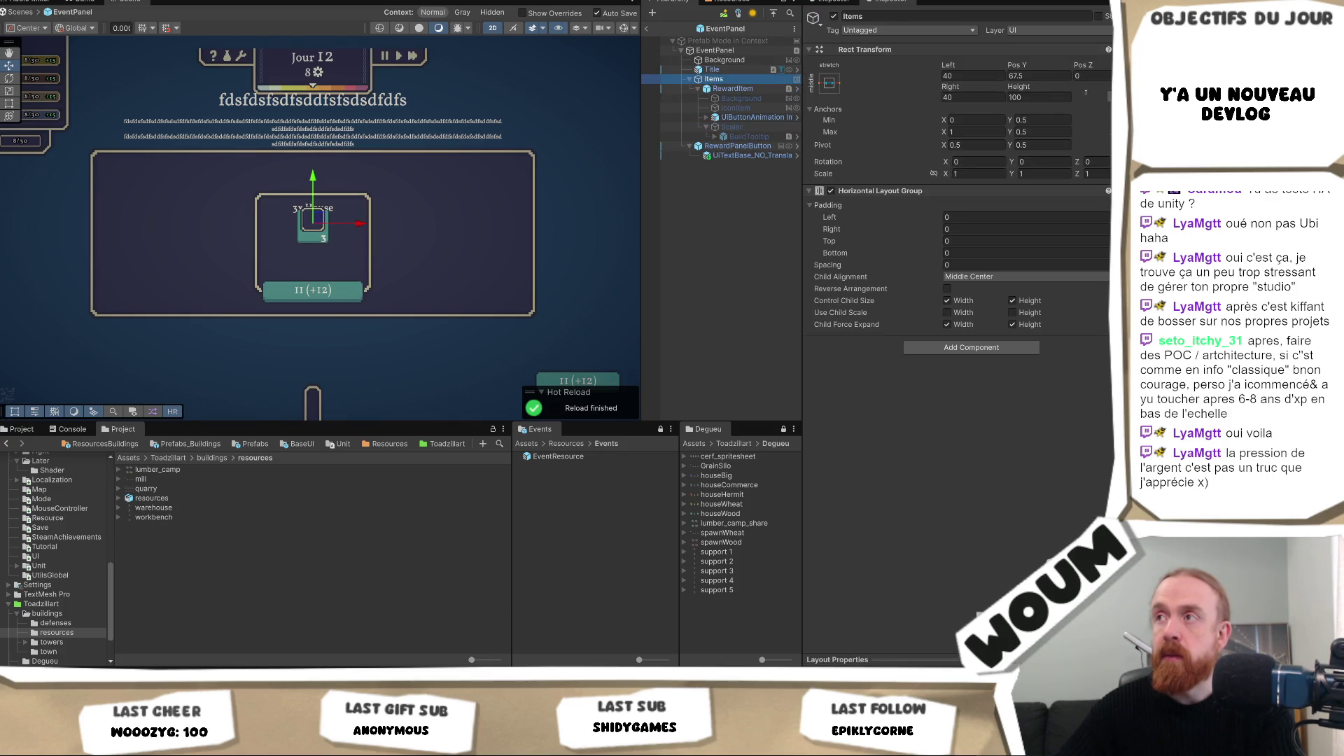
drag(1024, 65, 884, 64)
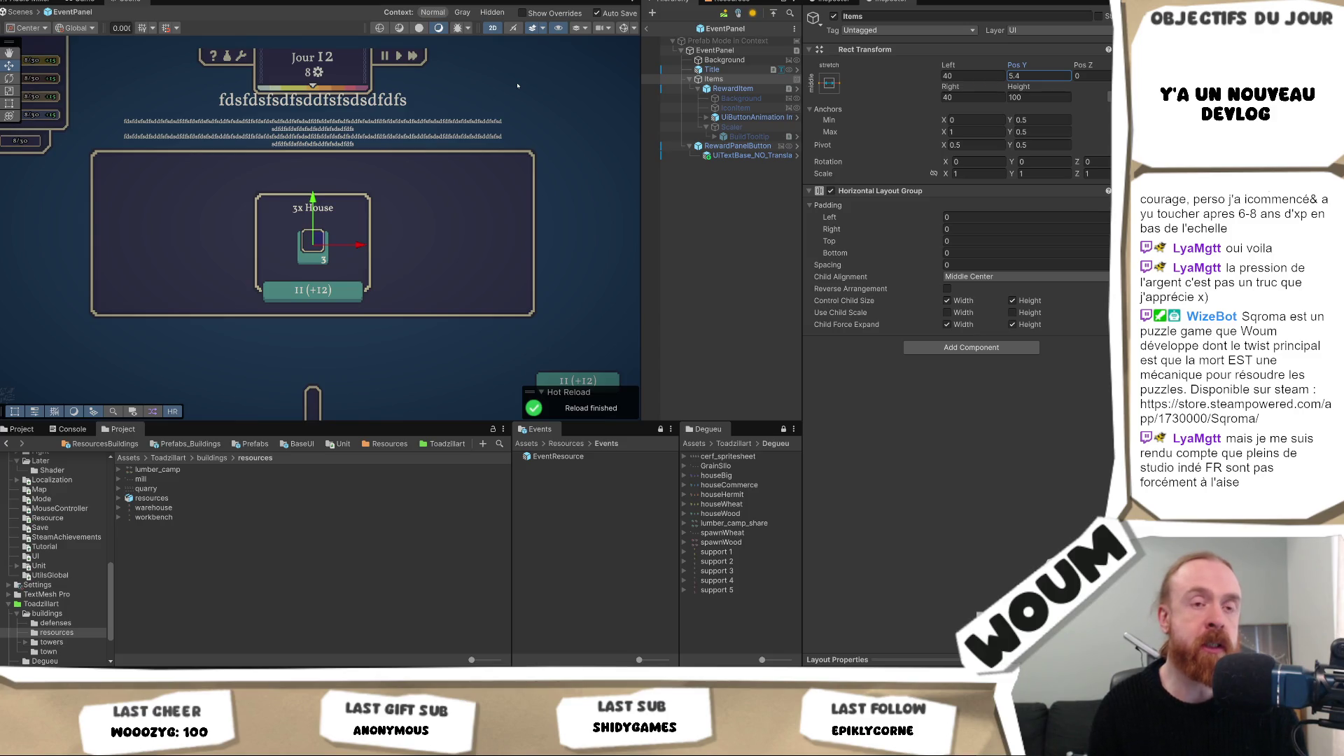
click(650, 30)
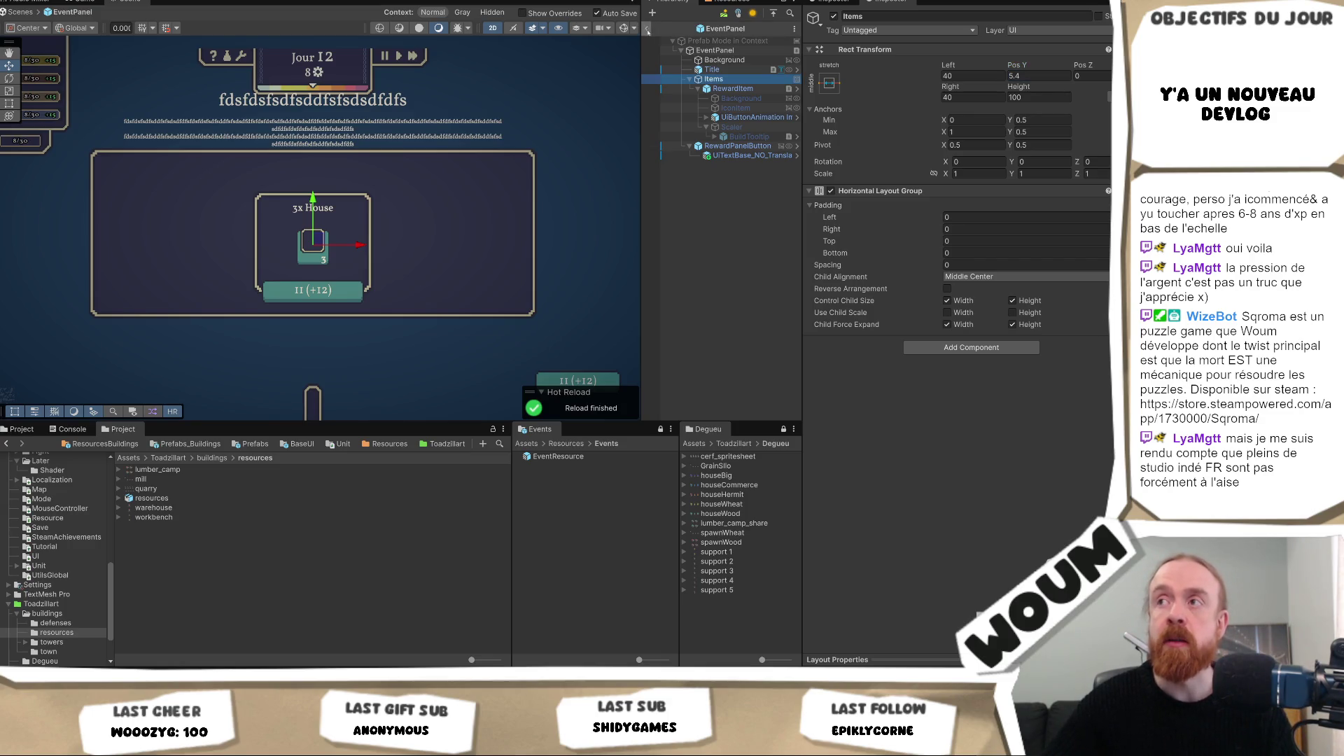
click(644, 28)
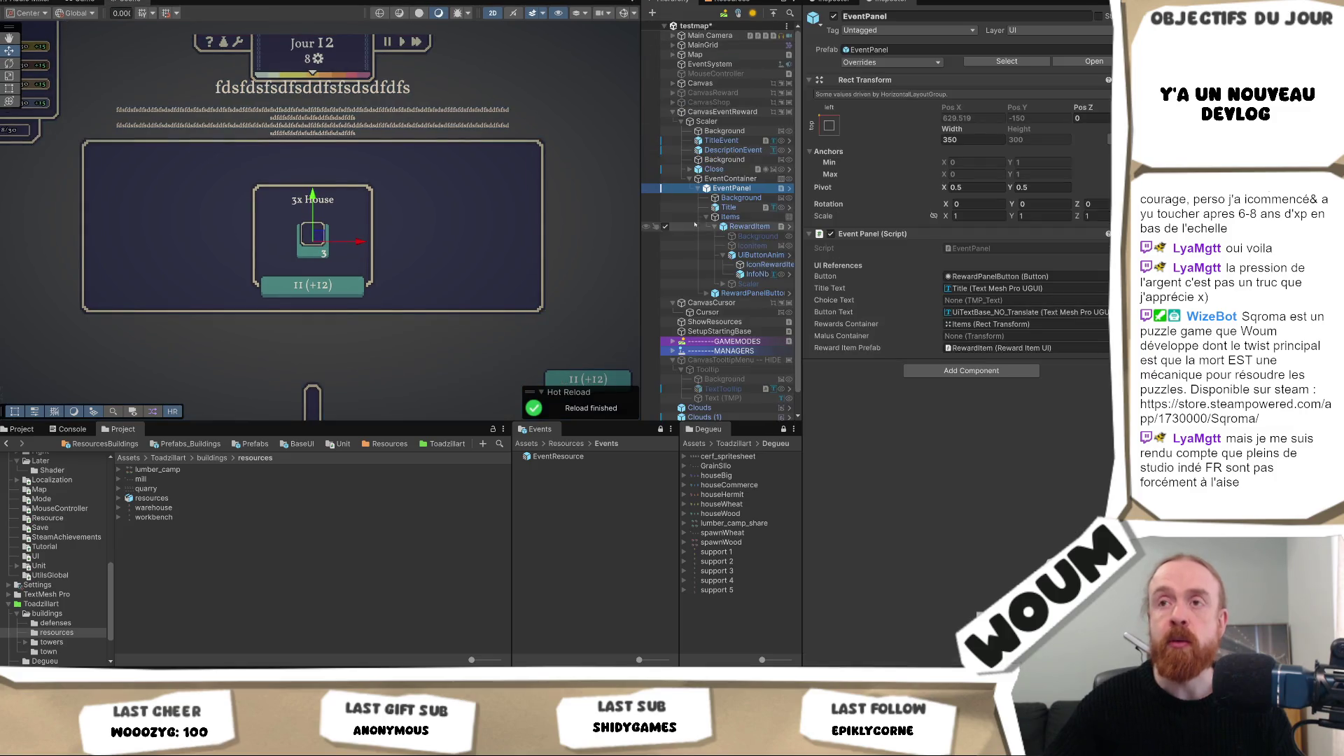
Step: Move the TitleEvent and DescriptionEvent texts down together in the popup
click(731, 179)
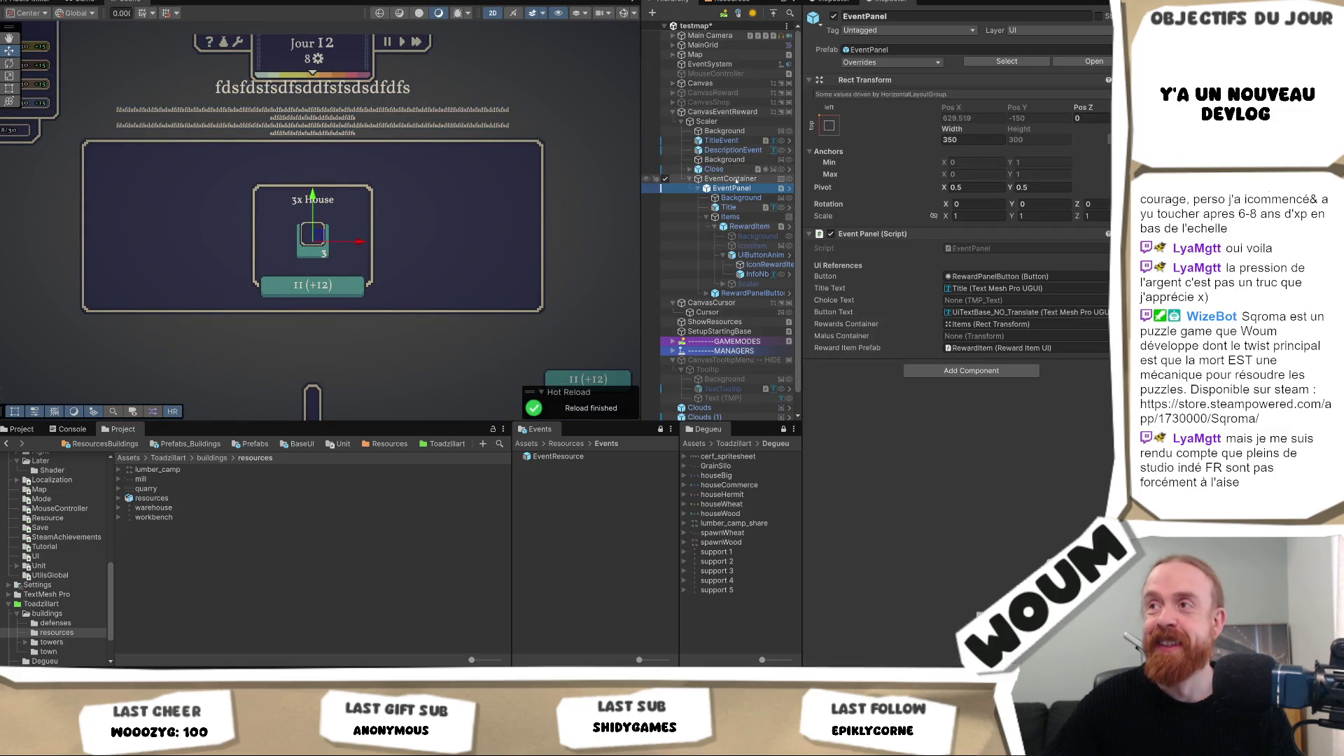
click(721, 141)
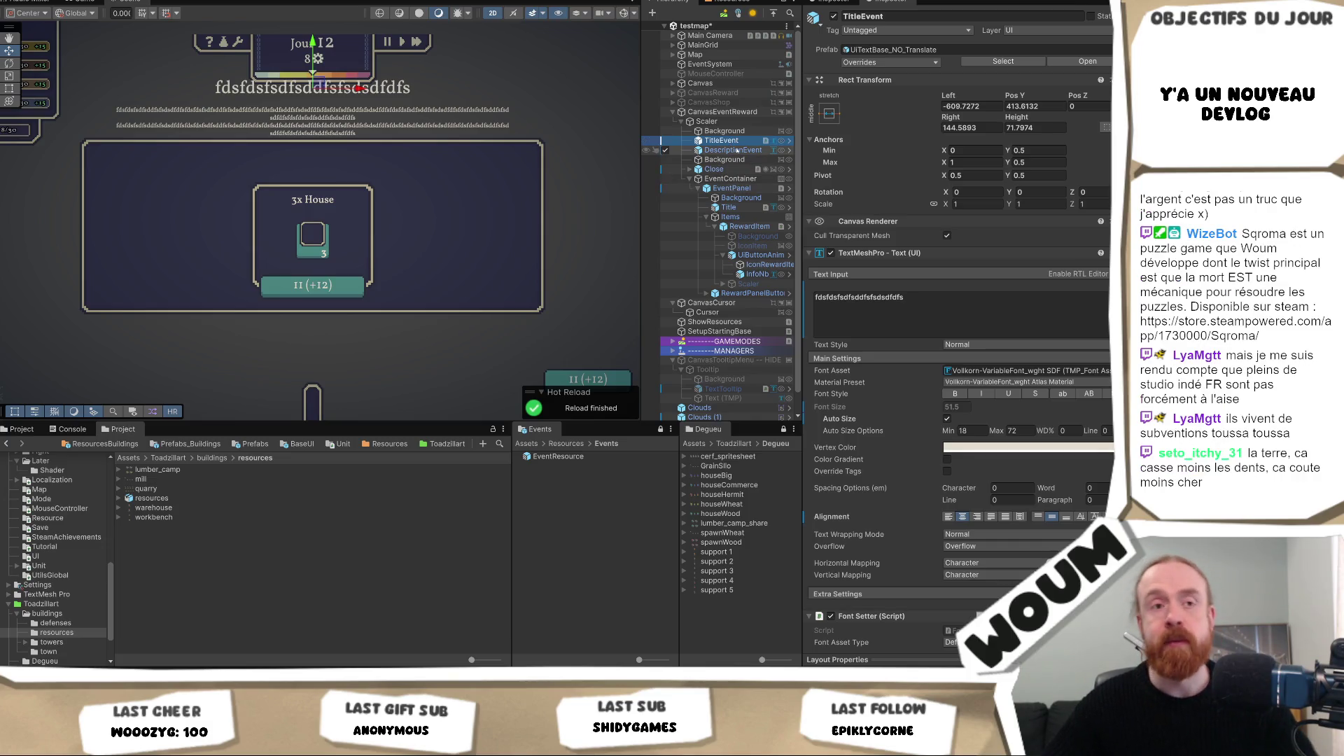
ctrl+click(737, 151)
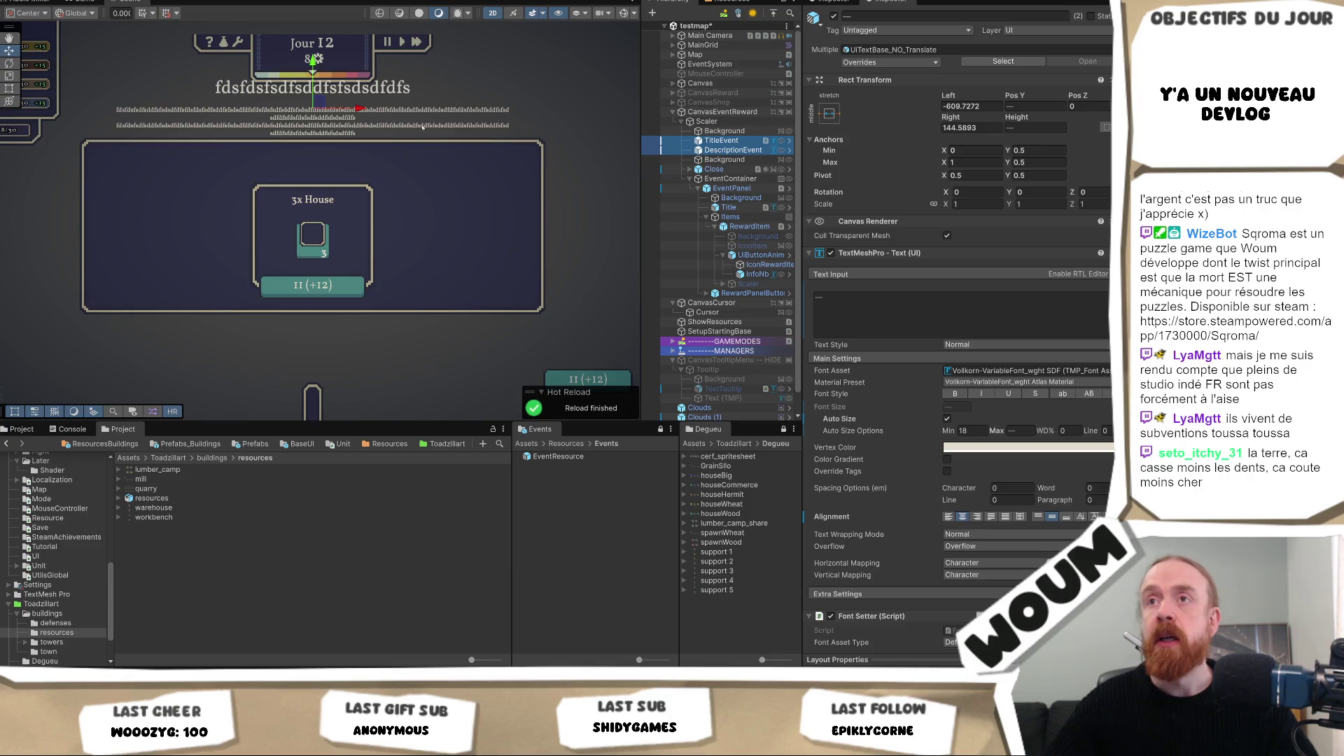
drag(314, 63, 295, 133)
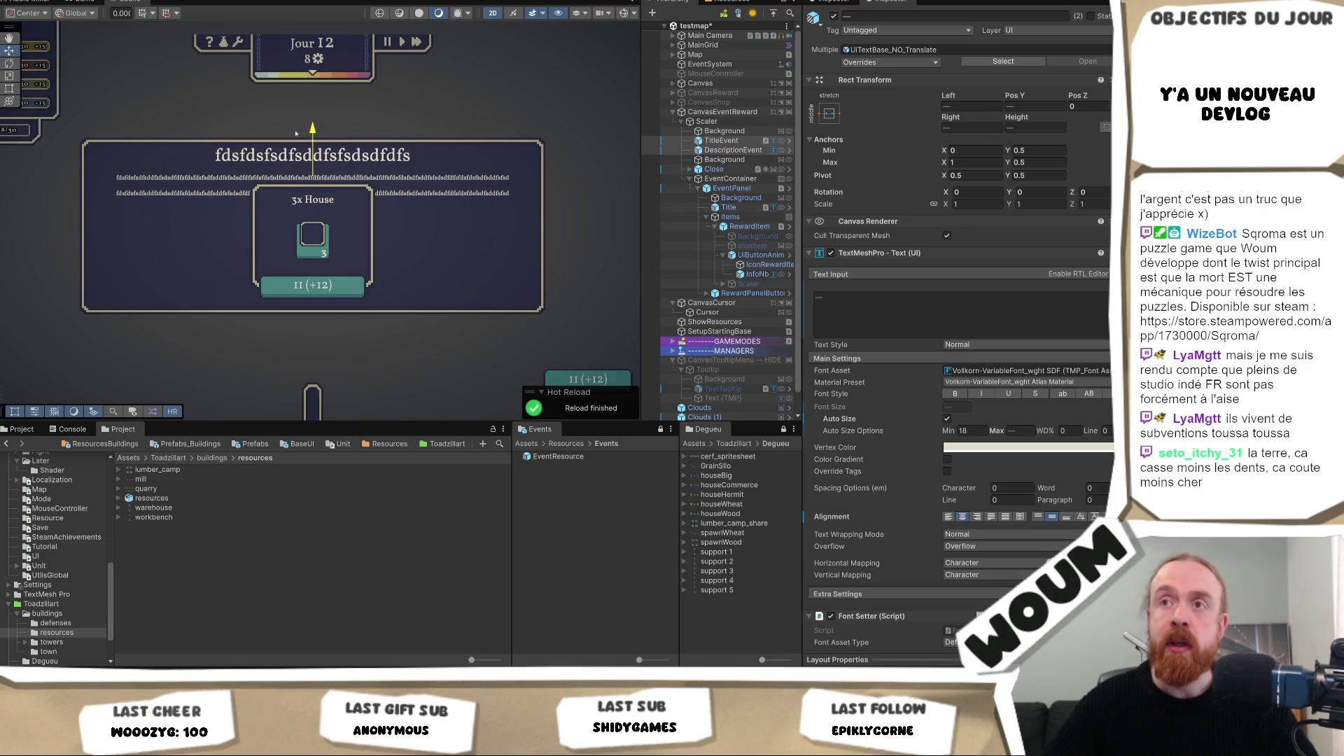
Step: Lower the EventContainer to Pos Y -40 inside the panel
click(734, 178)
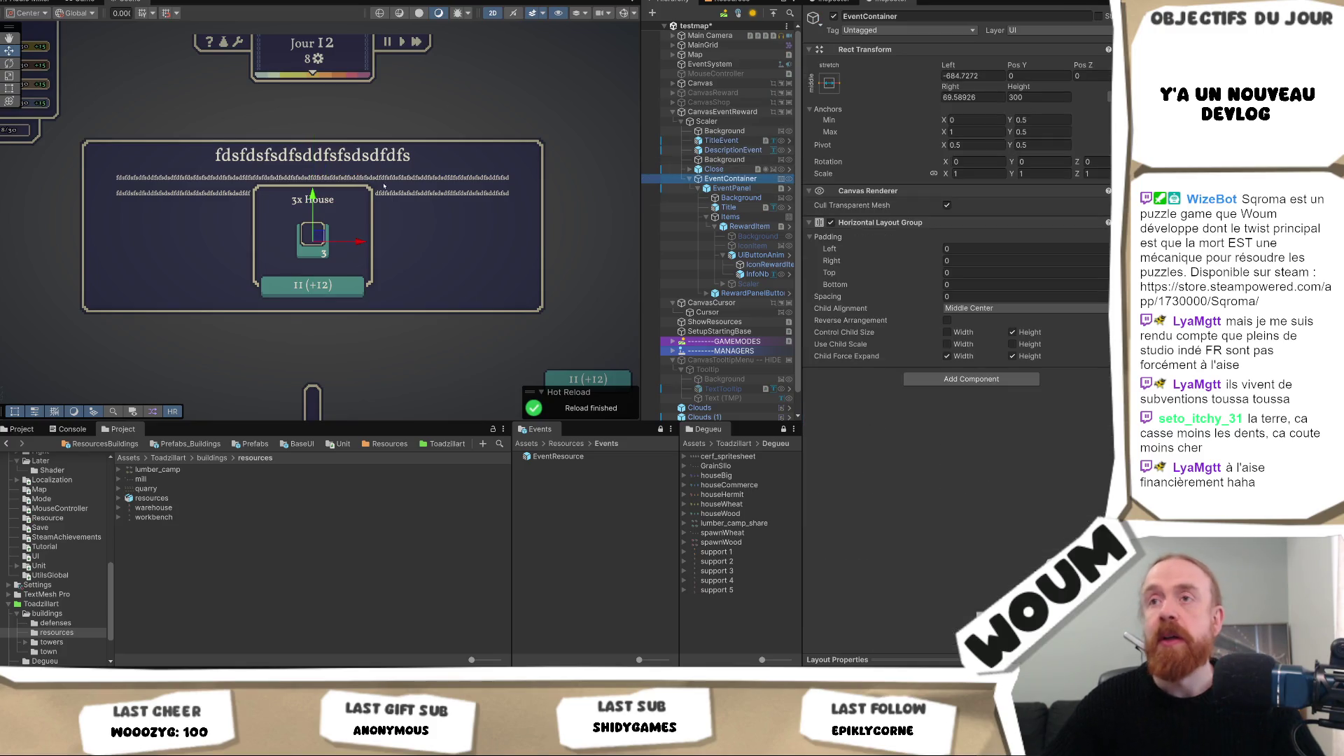
drag(318, 194, 311, 211)
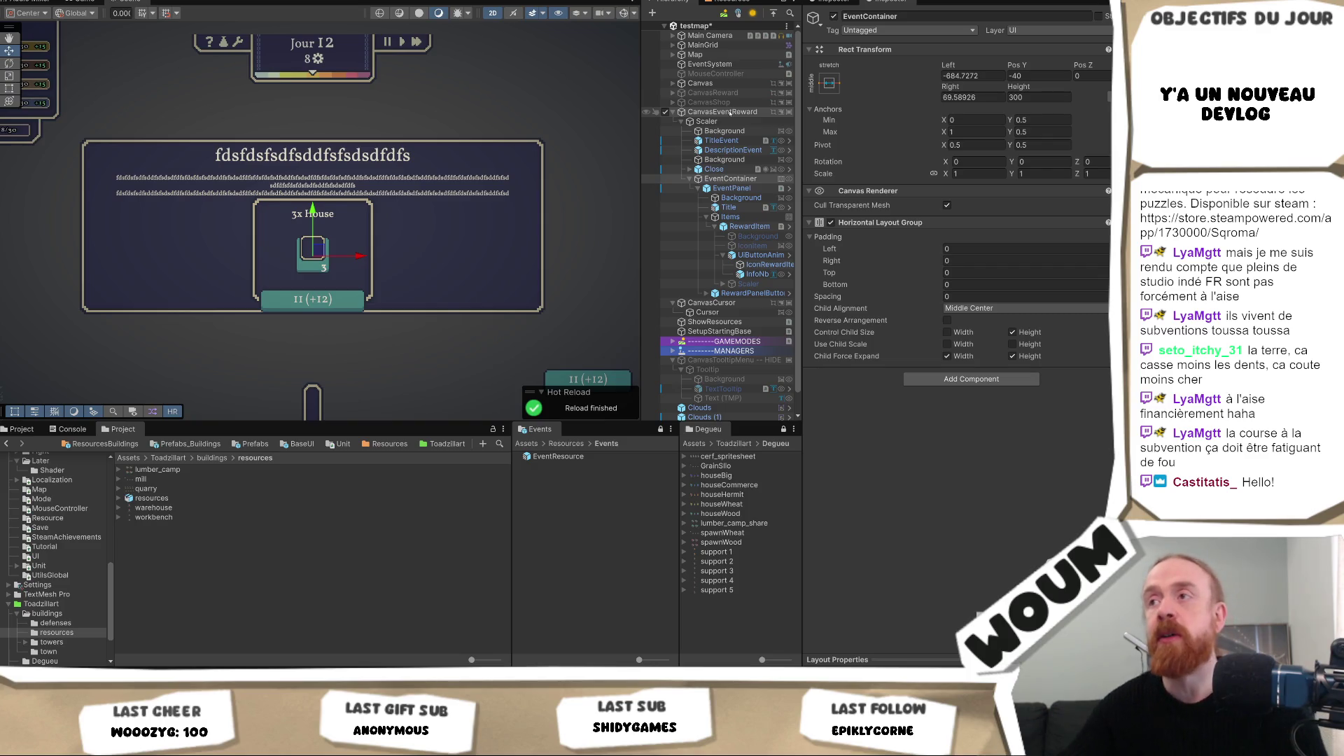
click(744, 189)
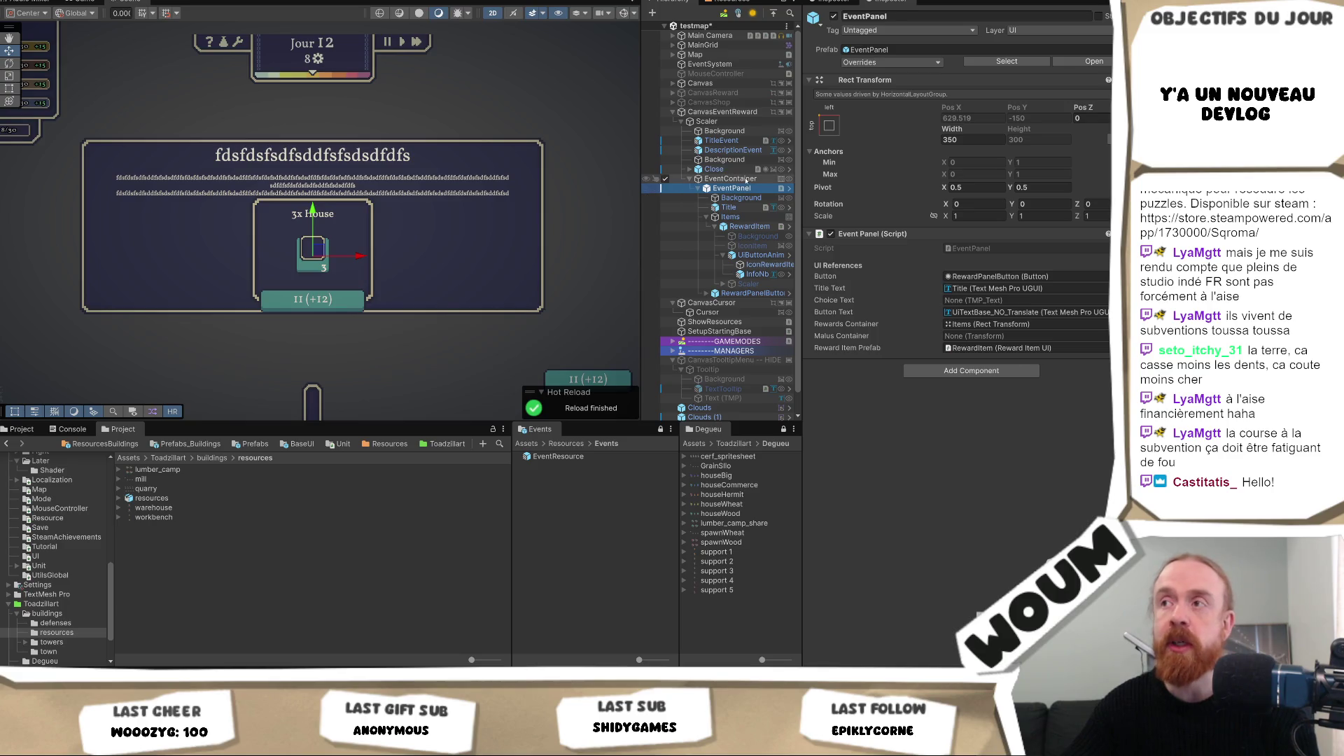
click(744, 198)
click(734, 141)
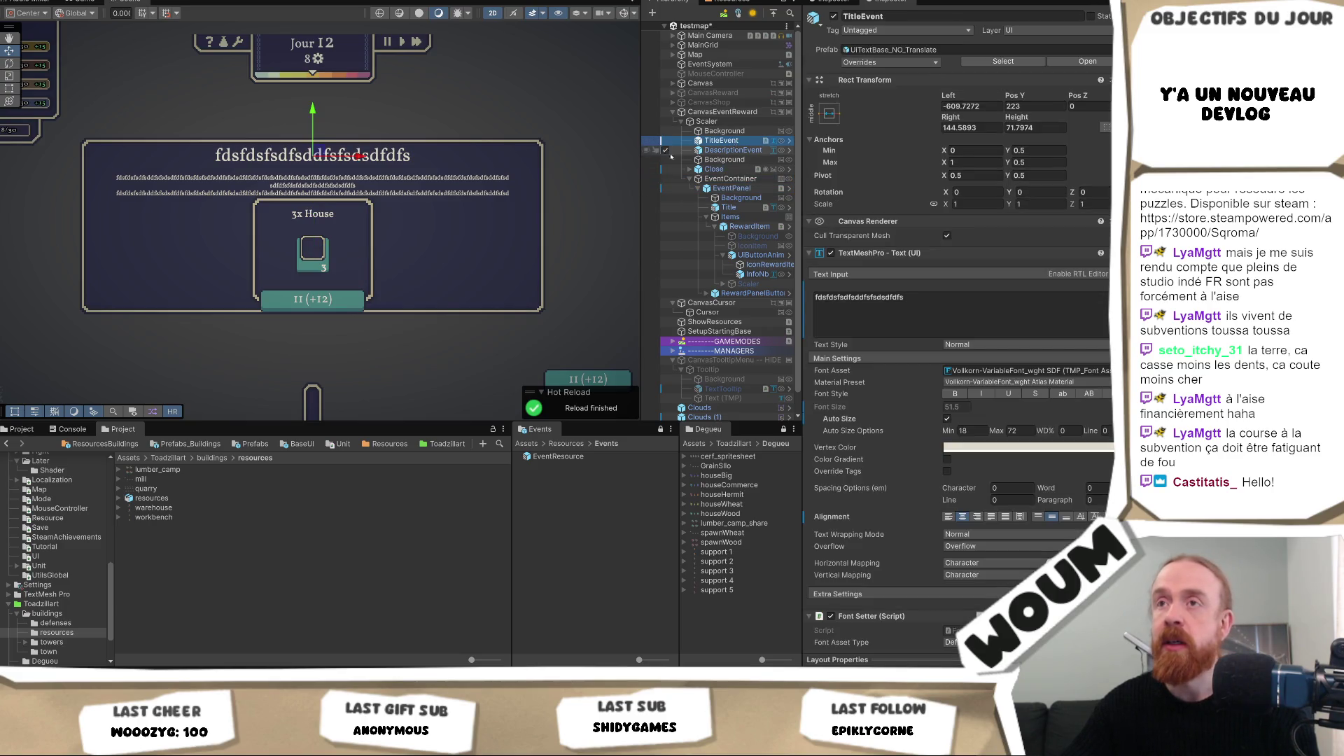
Step: Set the Scaler's Rect Transform Height to 550 after checking CanvasEventReward's Canvas Scaler
click(722, 121)
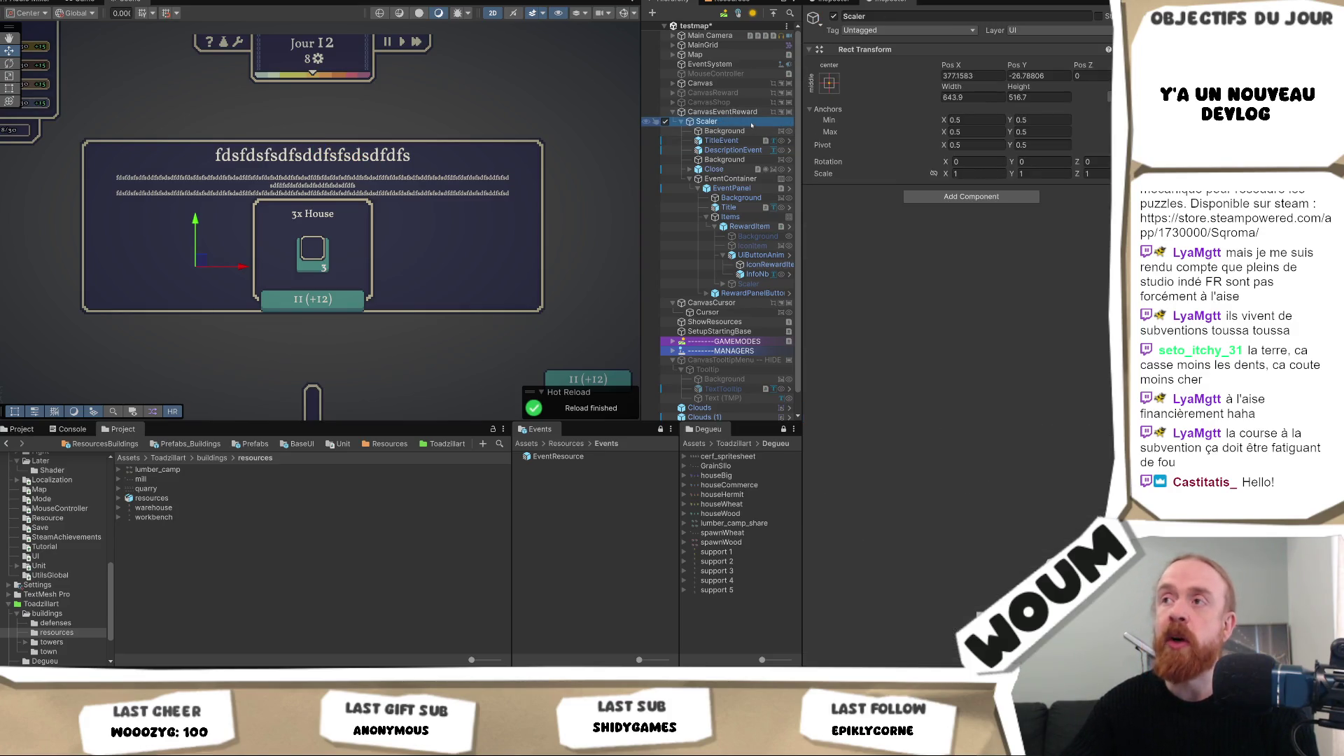
click(748, 112)
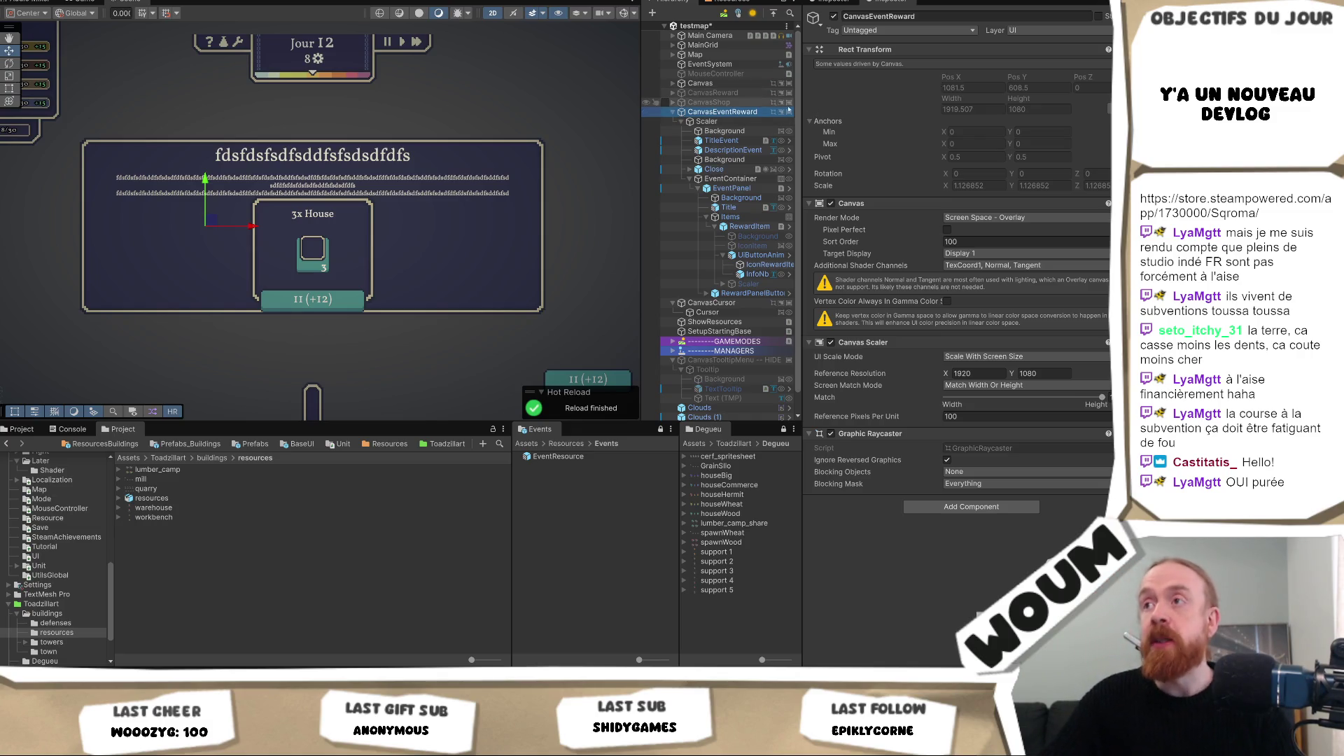
click(706, 121)
click(1051, 97)
text(550)
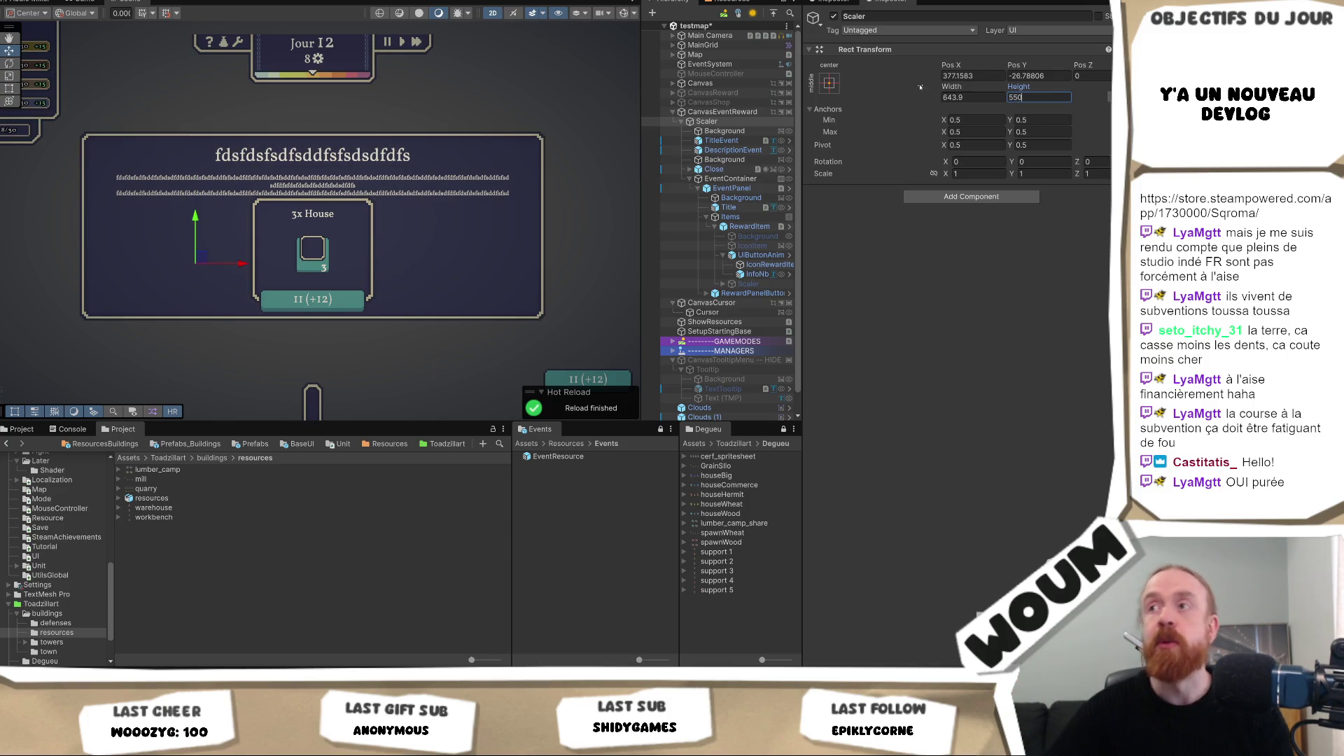
click(733, 150)
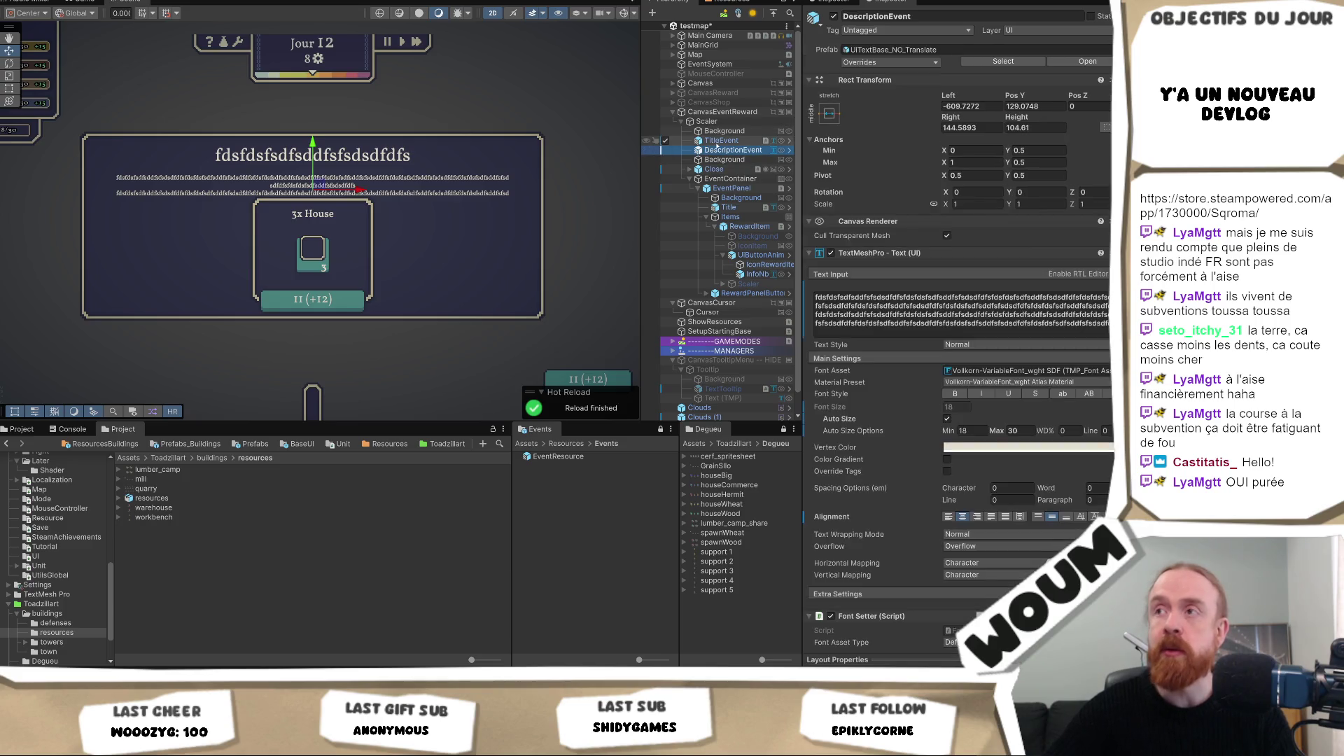
Step: Nudge the title up, then move the description up and shorten its box
click(724, 131)
click(721, 140)
drag(313, 111, 312, 105)
click(341, 138)
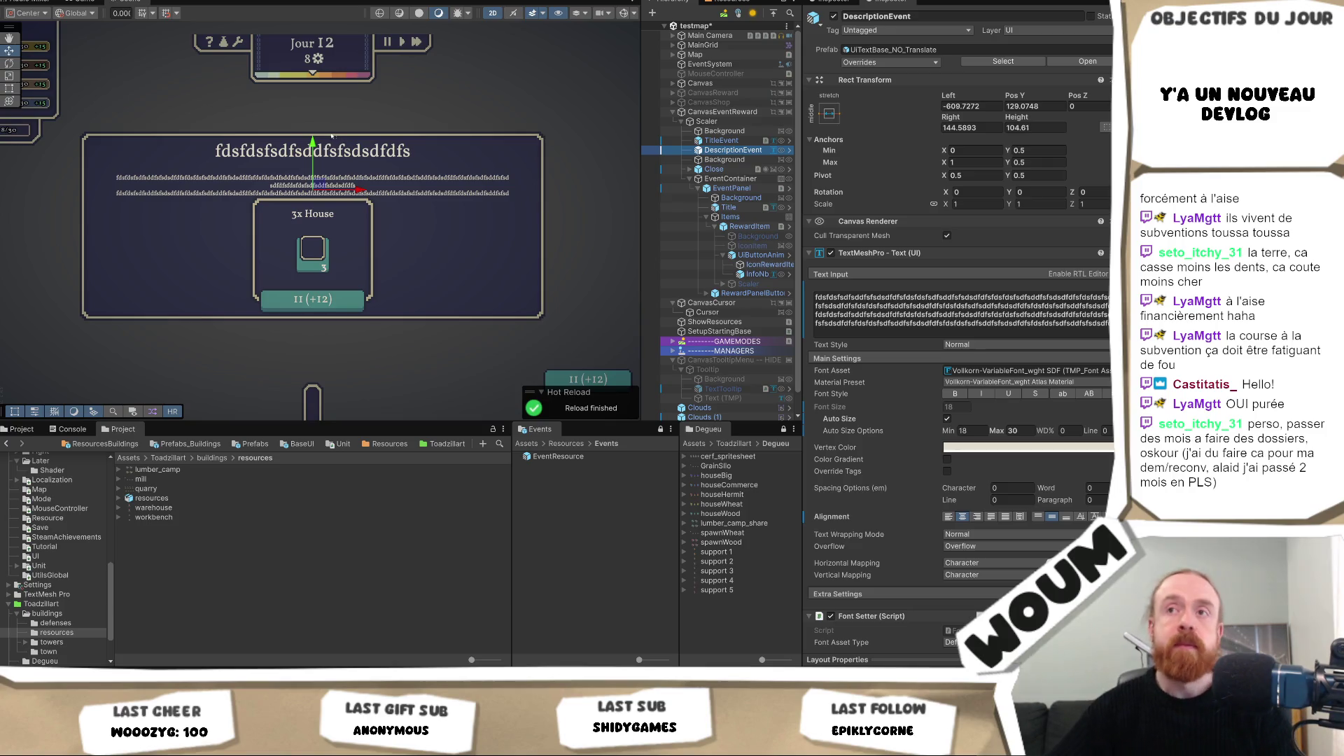
drag(313, 144, 313, 133)
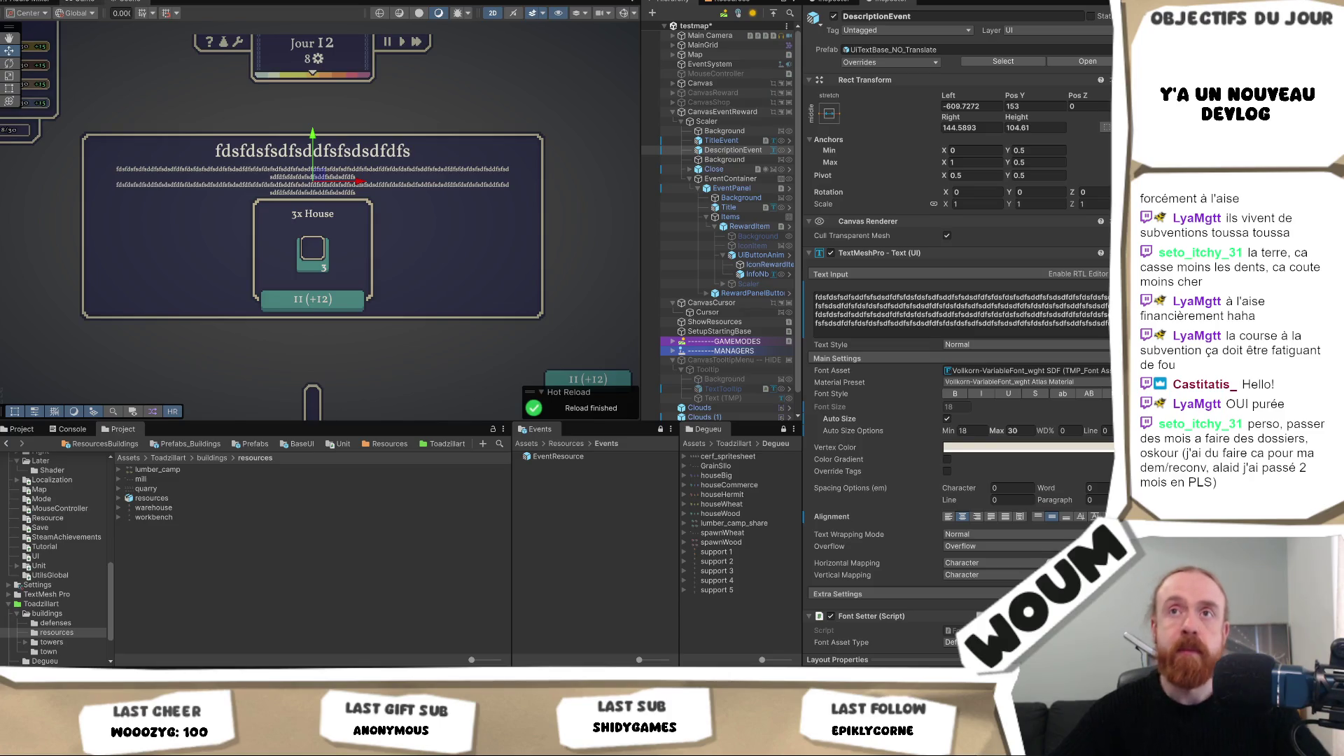
key(t)
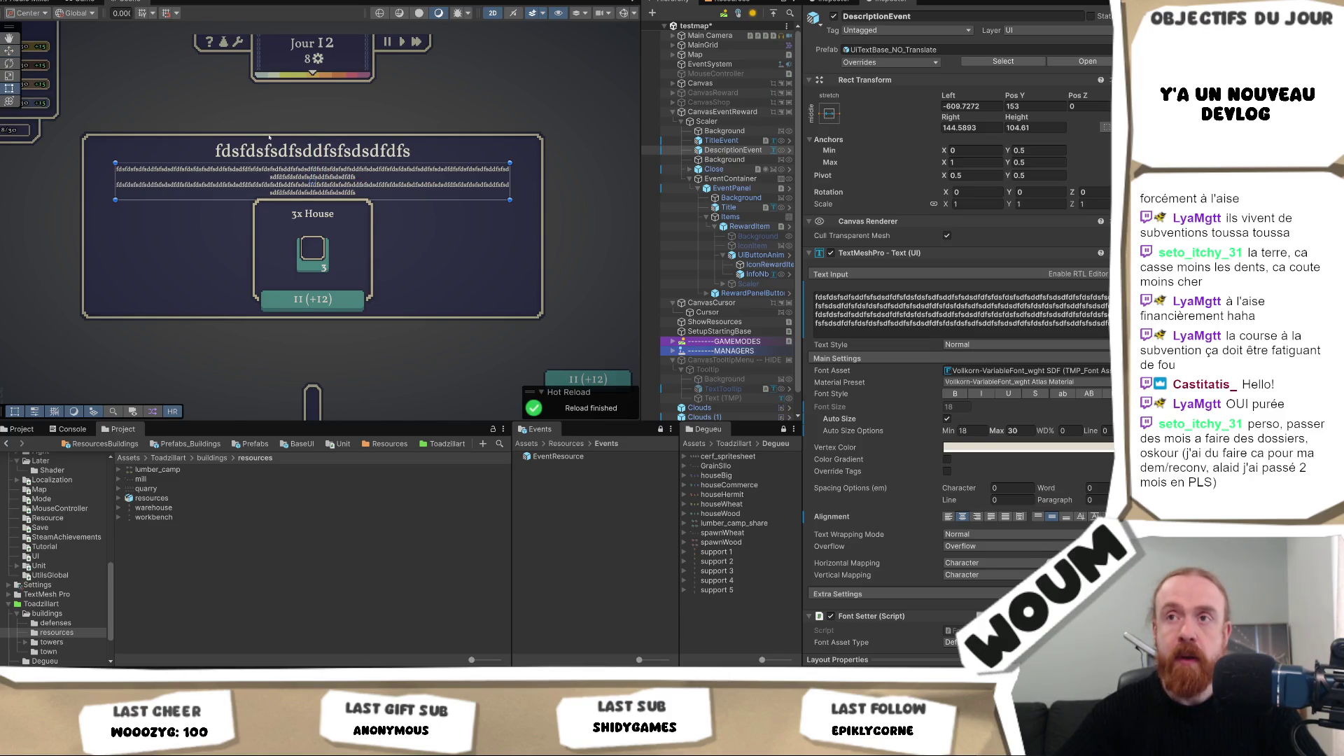
drag(320, 200, 317, 197)
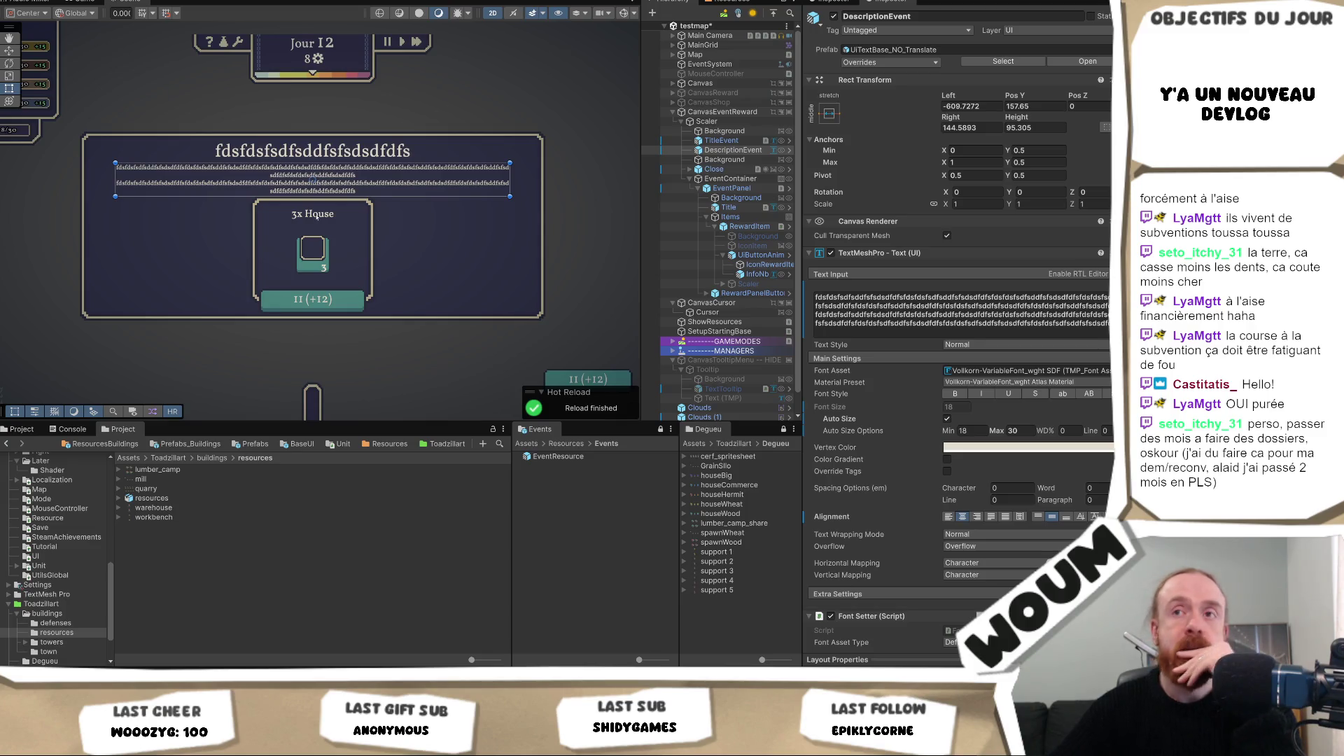
Step: Replace the description text with 'fsdfdfssdfsdf' and set its Auto Size Max to 20
click(905, 322)
key(ctrl+a)
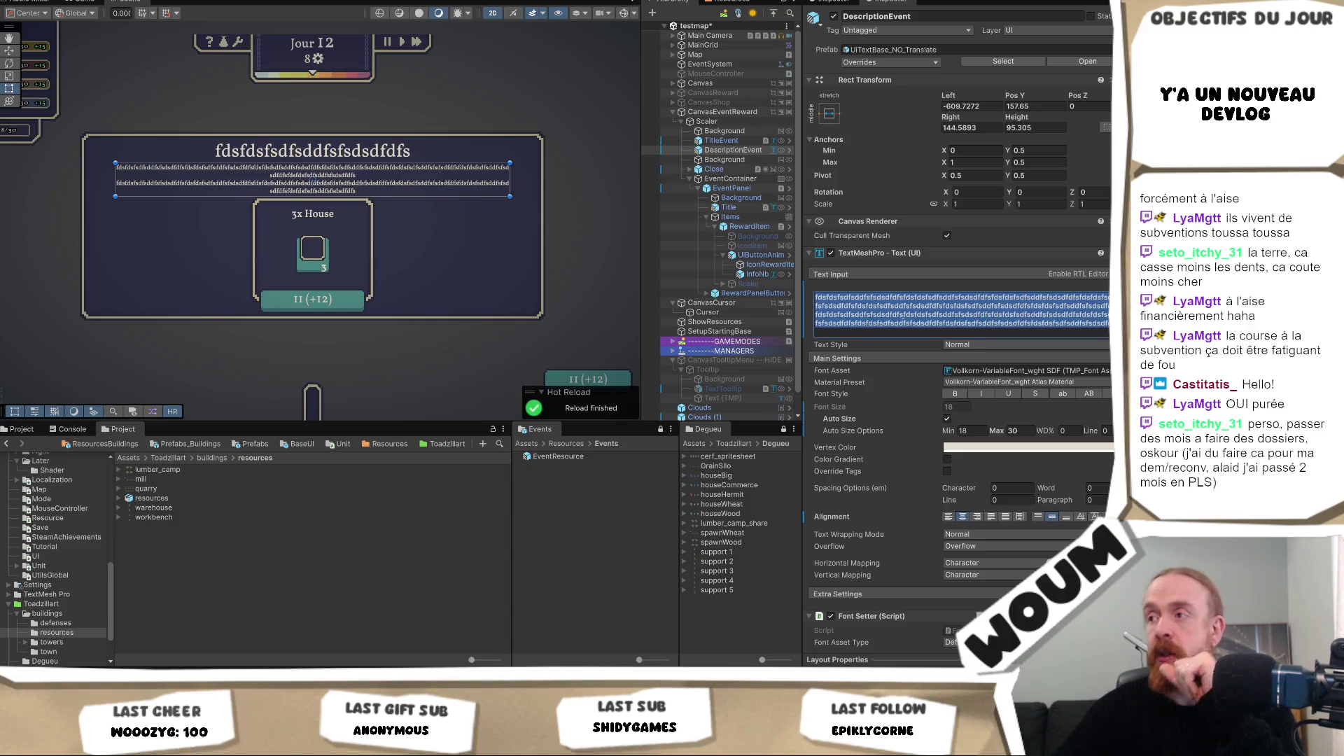
text(fsdfdfssdfsdf)
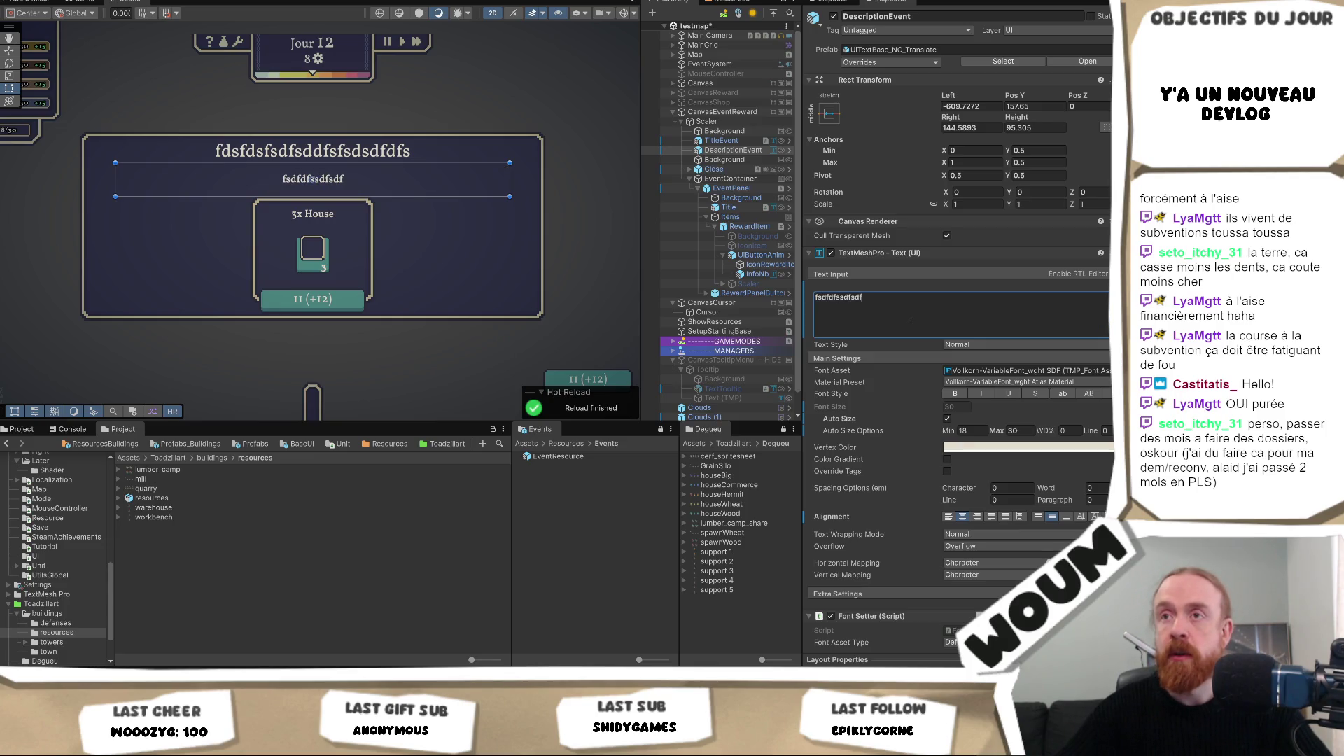
click(1012, 430)
text(20)
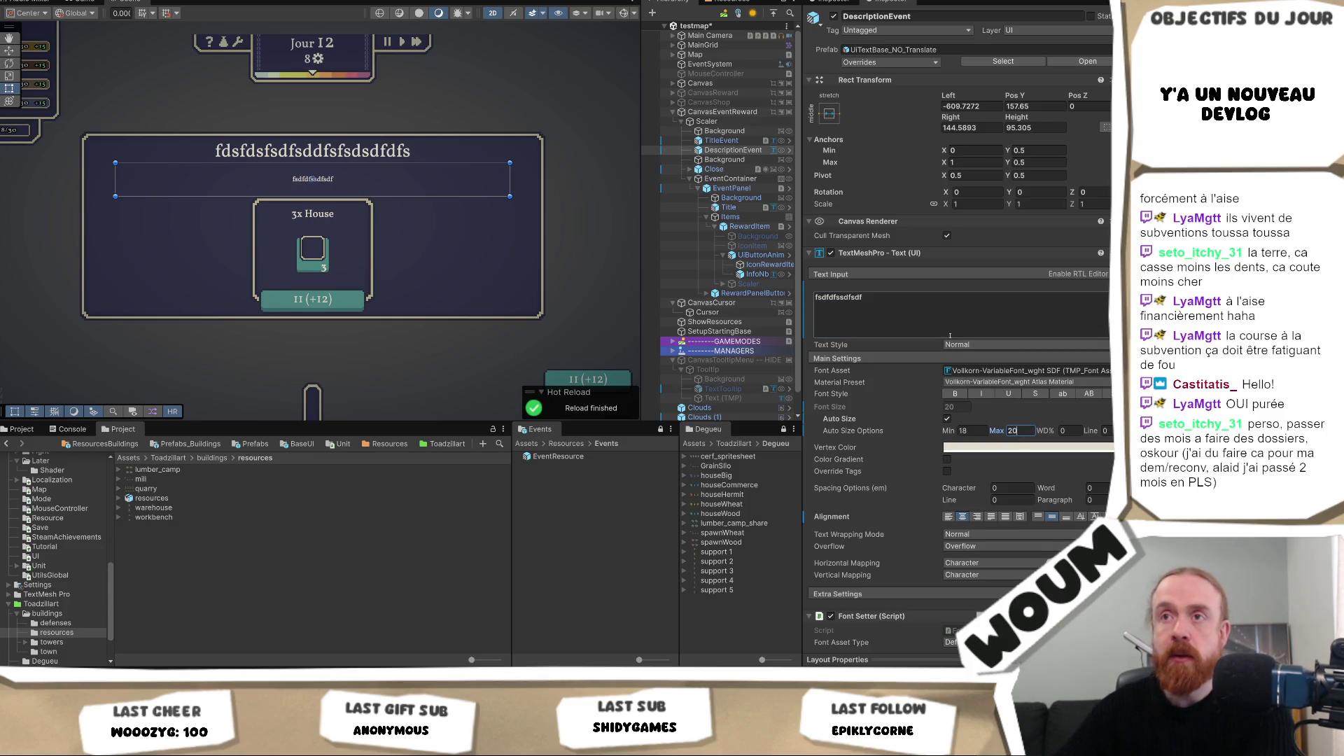
right_click(950, 320)
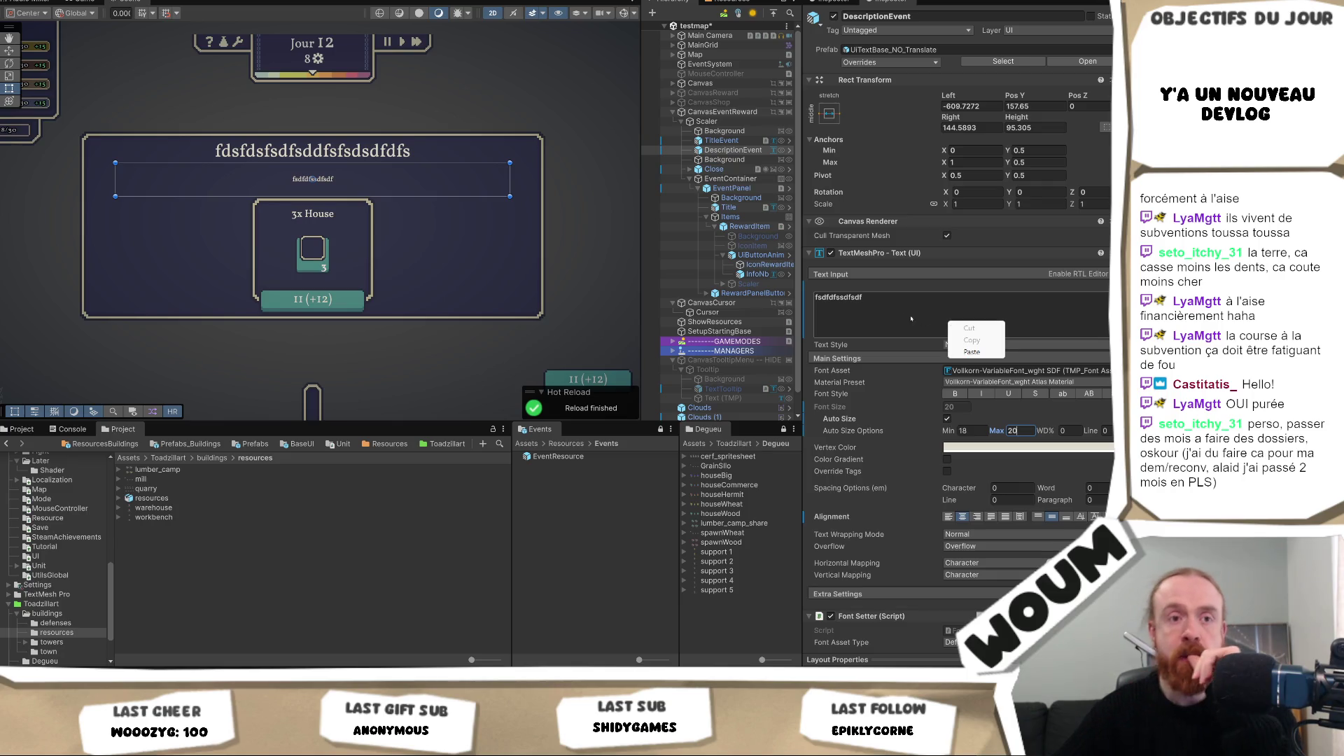
click(880, 321)
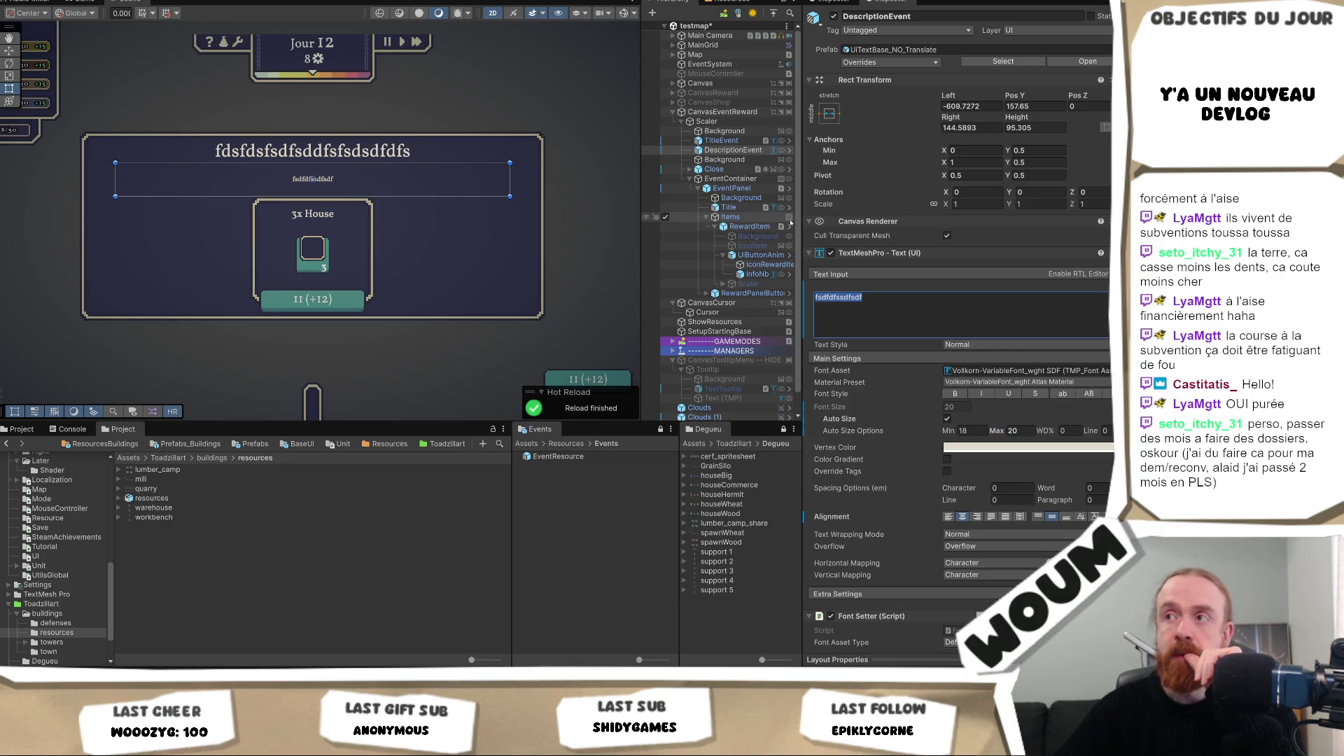
click(745, 190)
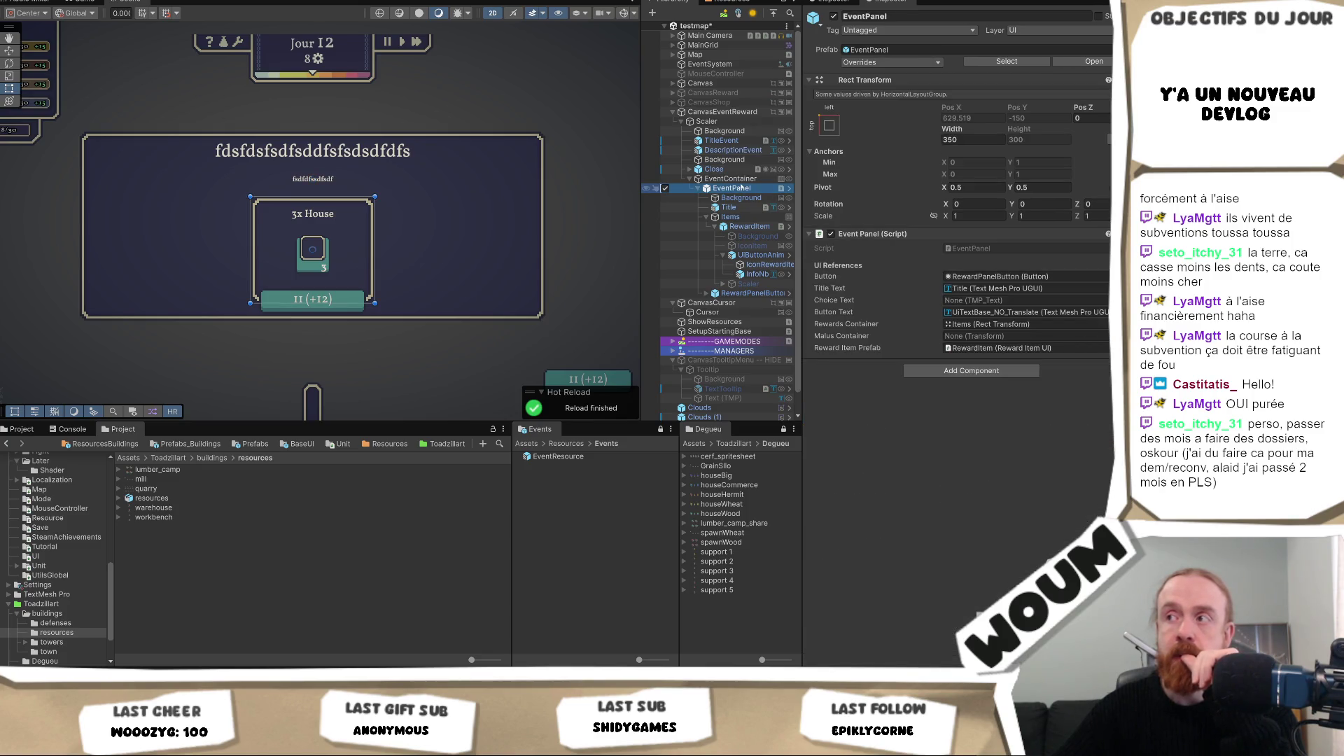
click(729, 208)
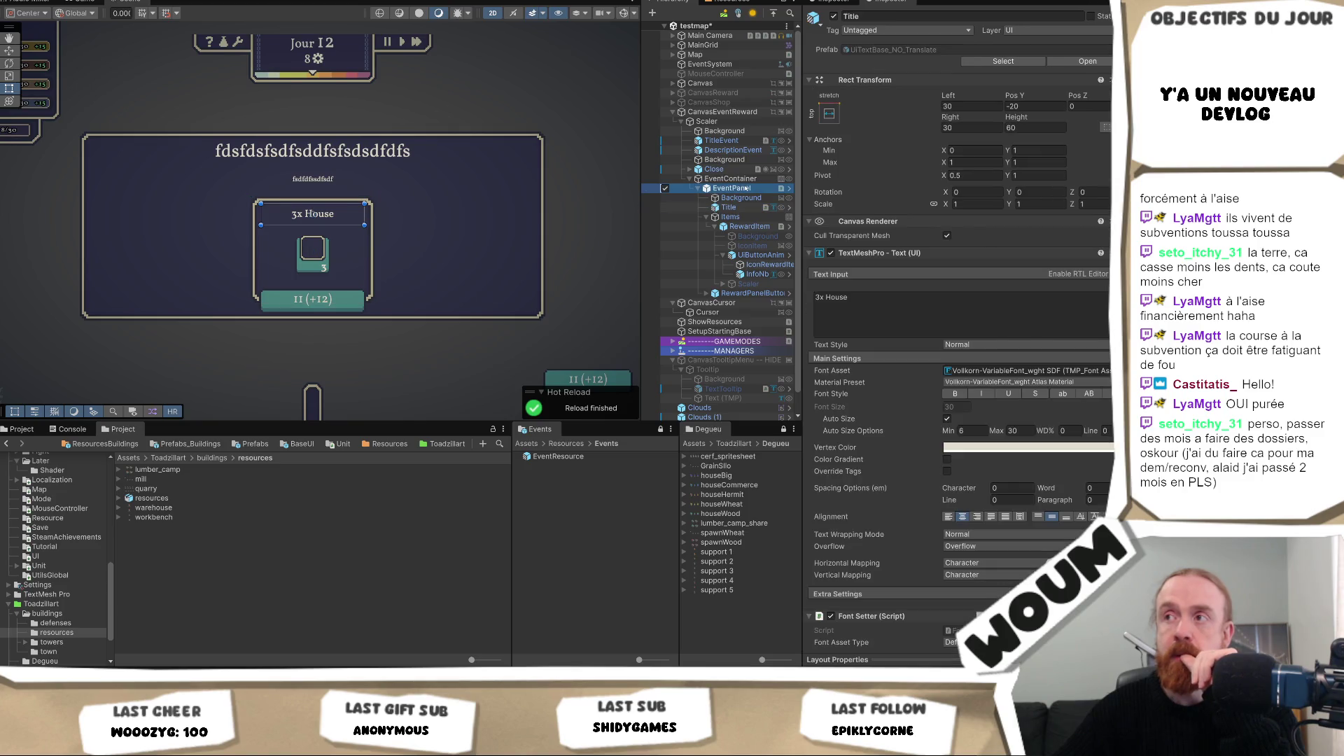
click(746, 189)
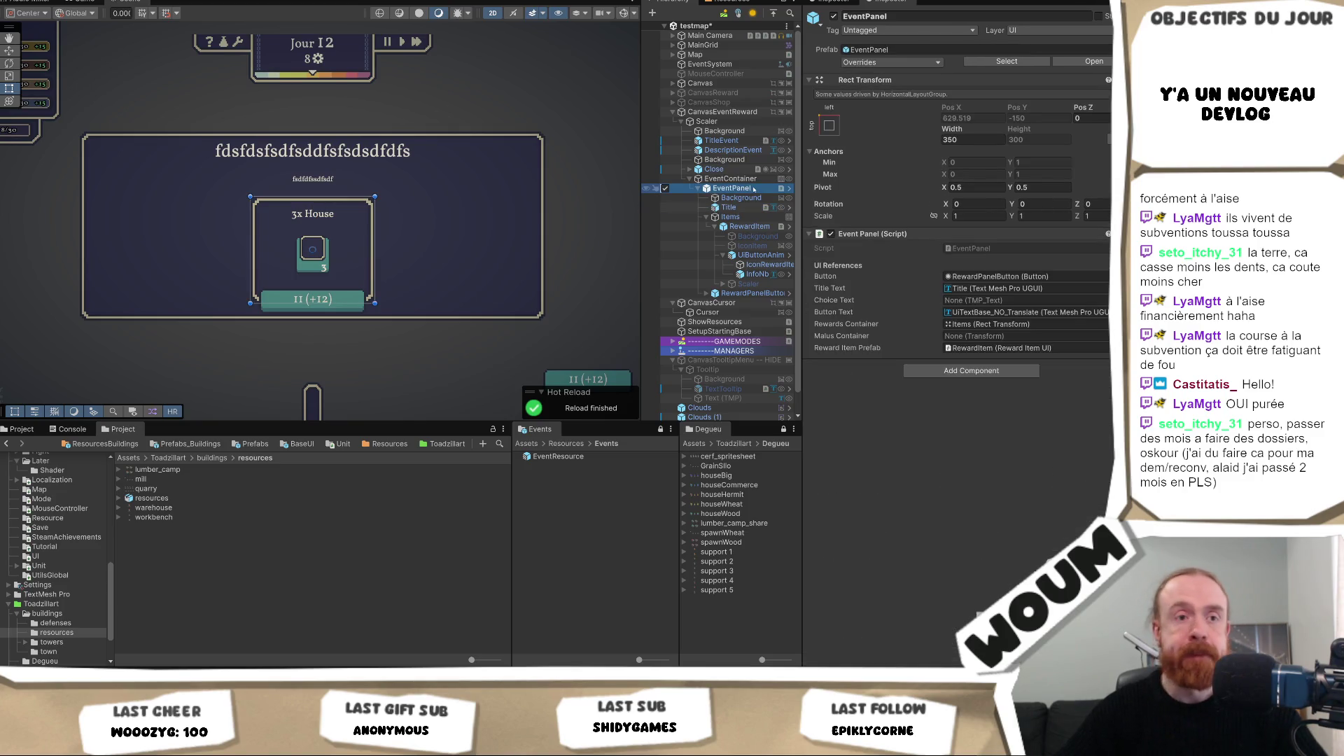
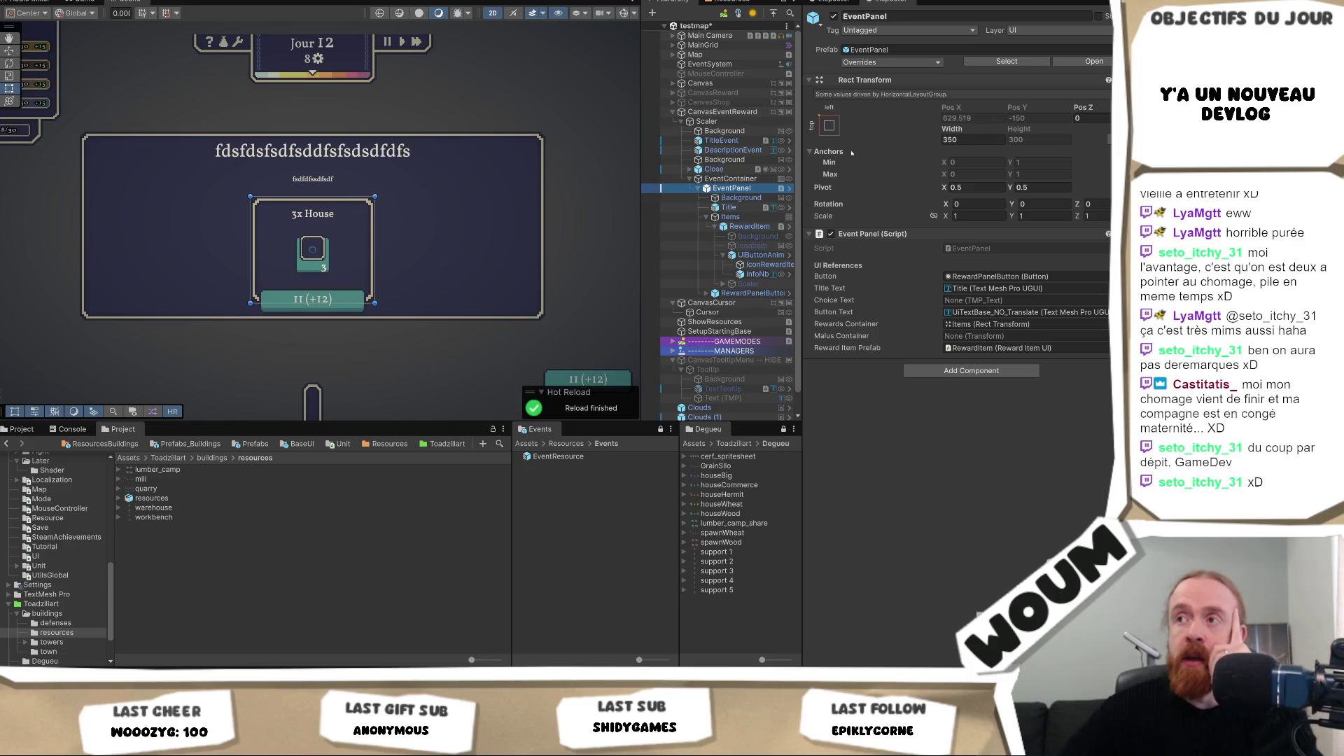
Step: Deactivate the CanvasEventReward canvas to hide the reward panel, then view the Game tab
click(753, 179)
click(734, 189)
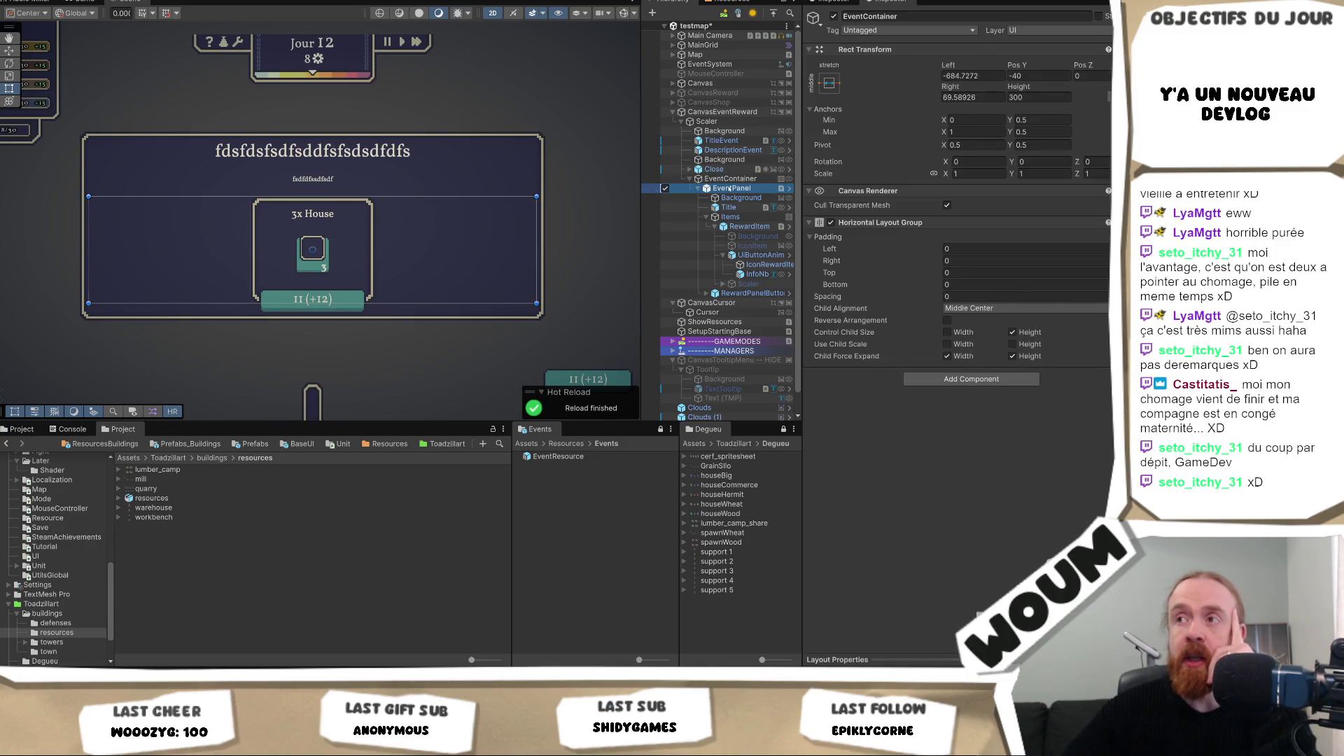
click(742, 112)
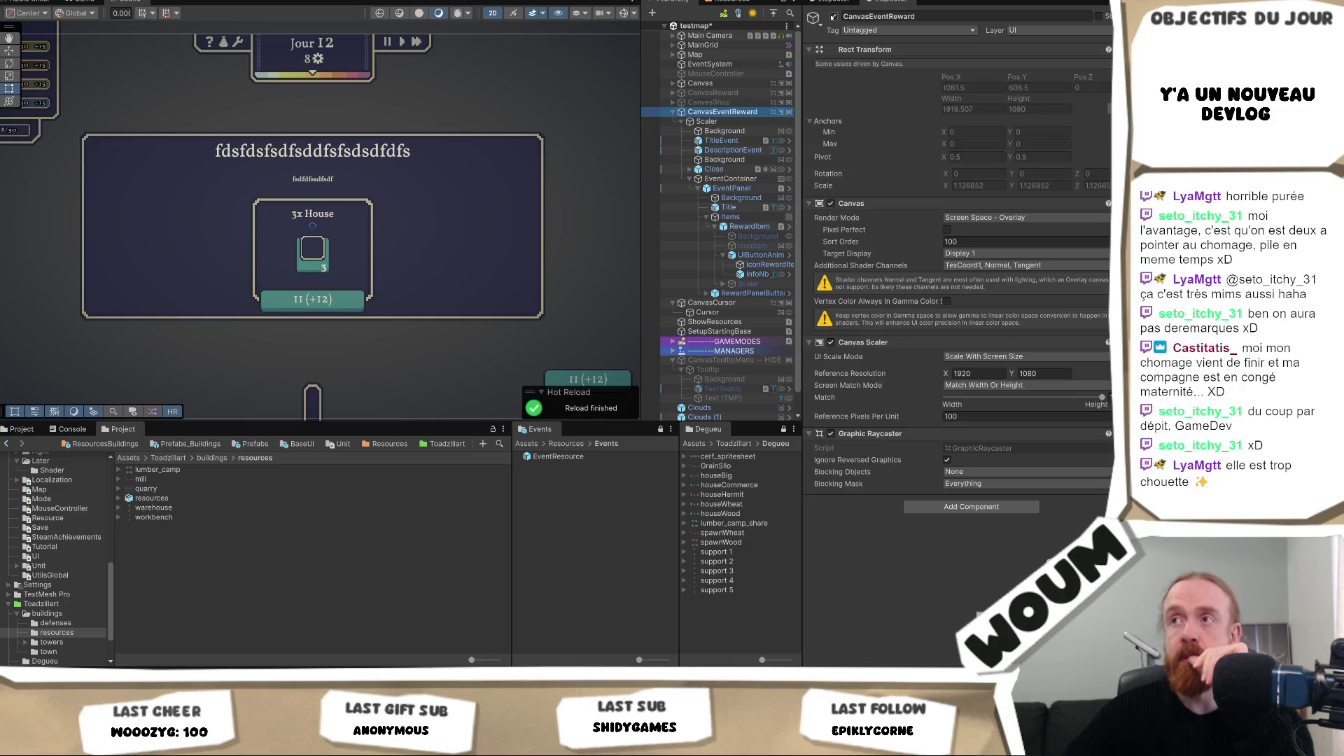
click(833, 16)
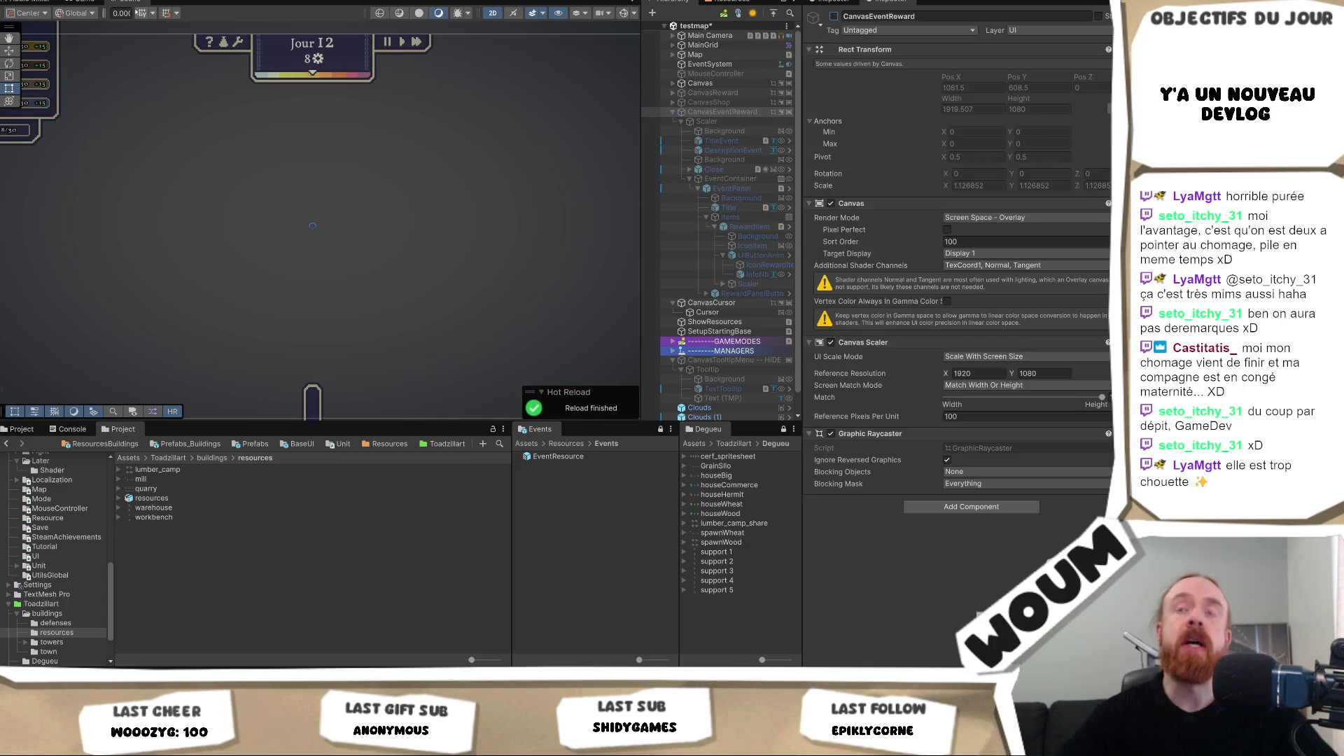
click(78, 3)
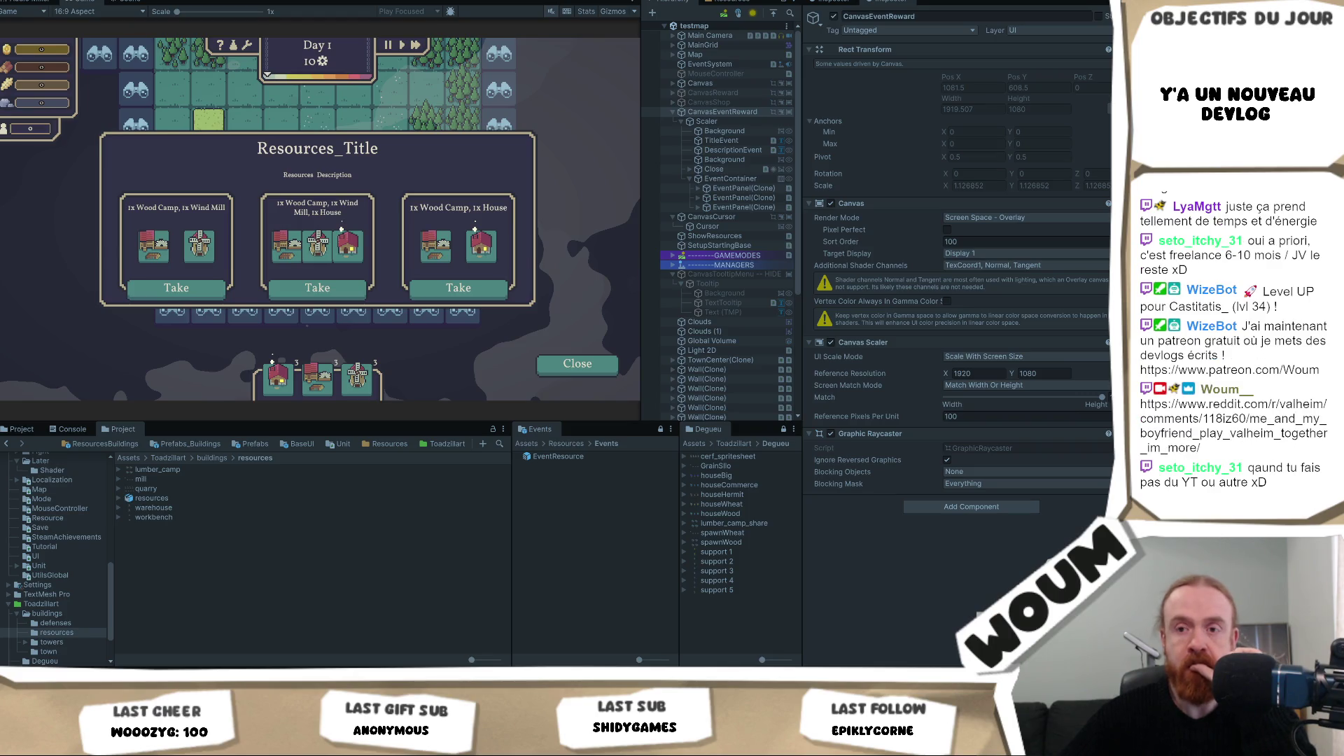
Step: Switch from the Unity Editor to the web browser
key(alt+Tab)
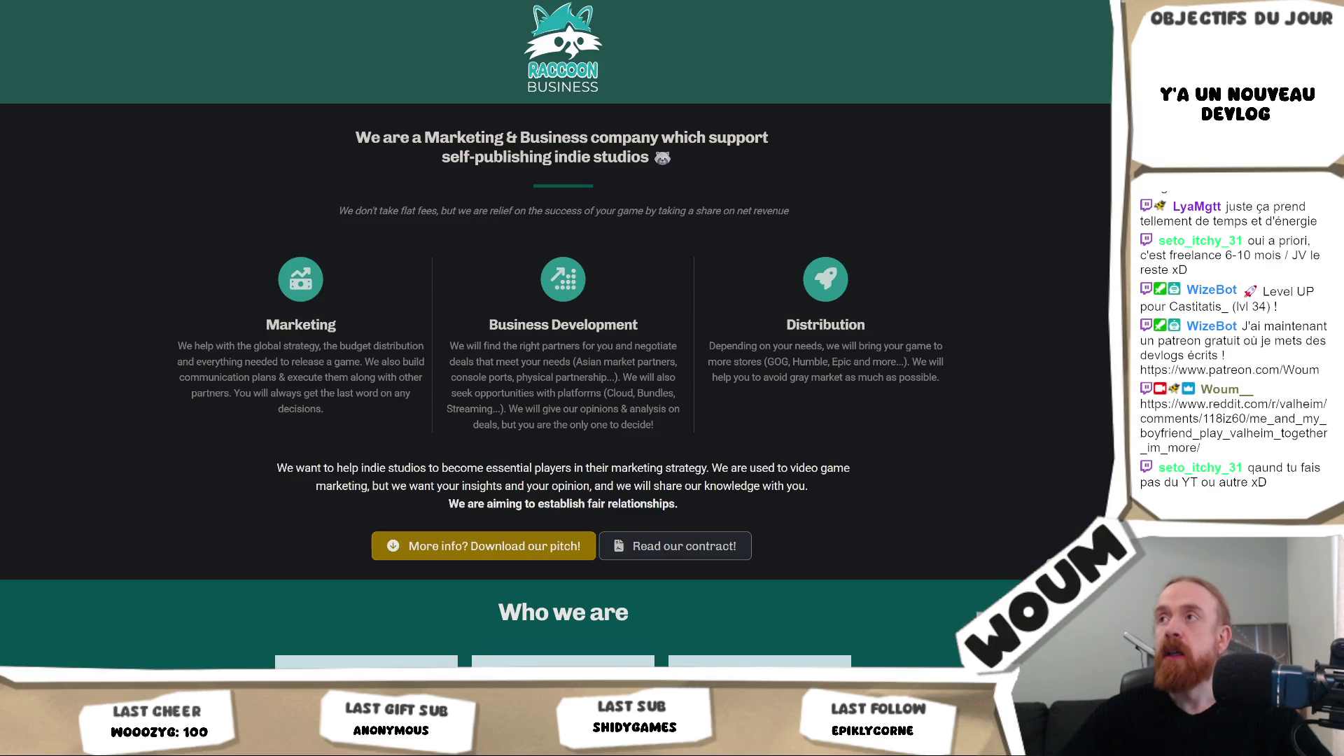
Step: Load the copied Reddit r/valheim post link in the browser
key(ctrl+l)
text(https://www.reddit.com/r/valheim/comments/118iz60/me_and_my_boyfriend_play_valheim_together_im_more/)
key(Return)
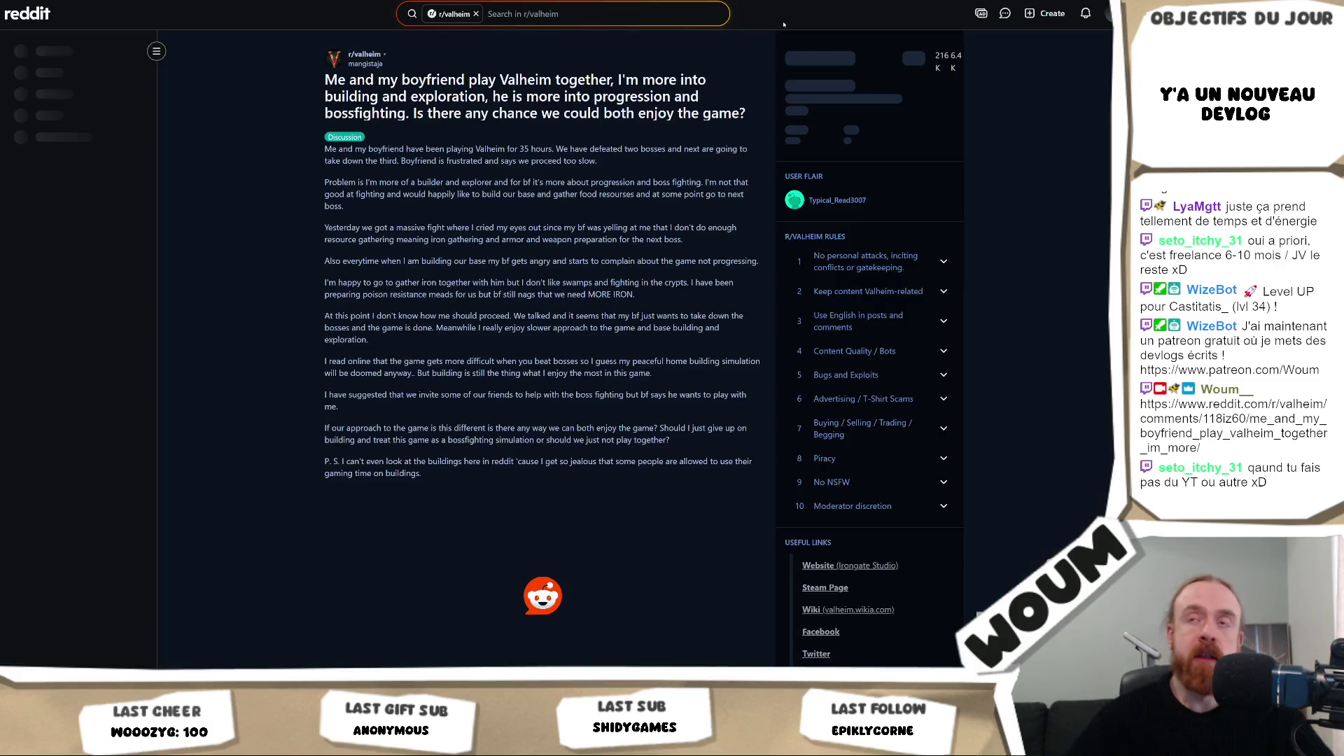
Step: Read the post, highlighting the title, the Problem paragraph and the Yesterday paragraph
drag(325, 79, 516, 98)
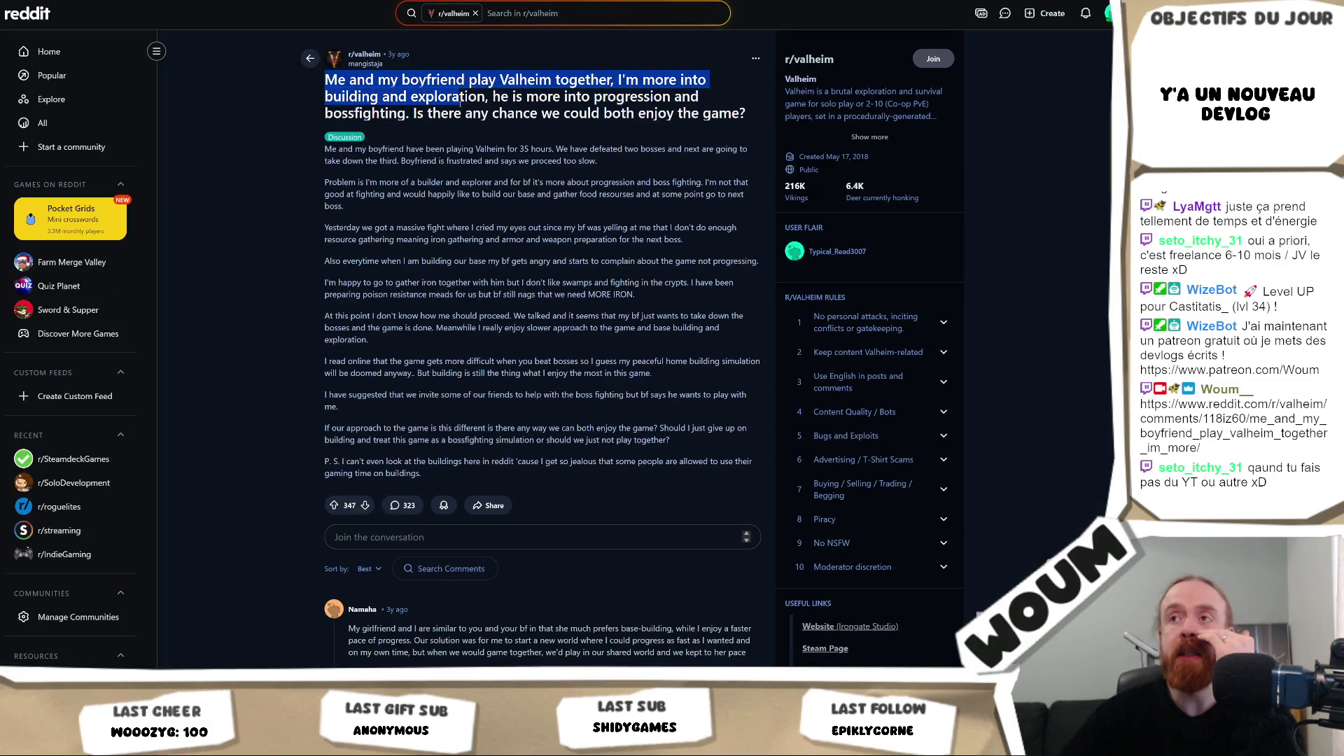
click(450, 143)
mouse_move(322, 184)
mouse_down()
mouse_move(355, 225)
mouse_move(718, 246)
mouse_up()
click(355, 225)
drag(321, 228, 634, 230)
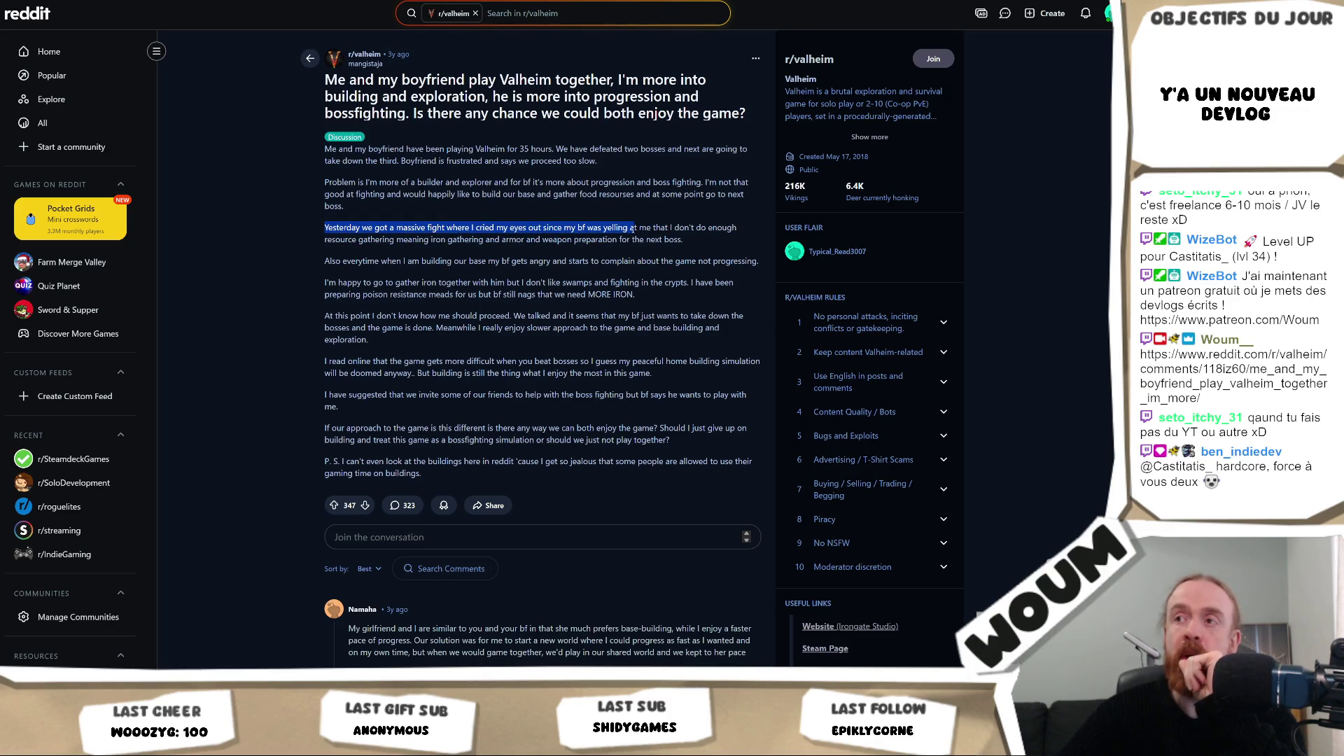
click(626, 230)
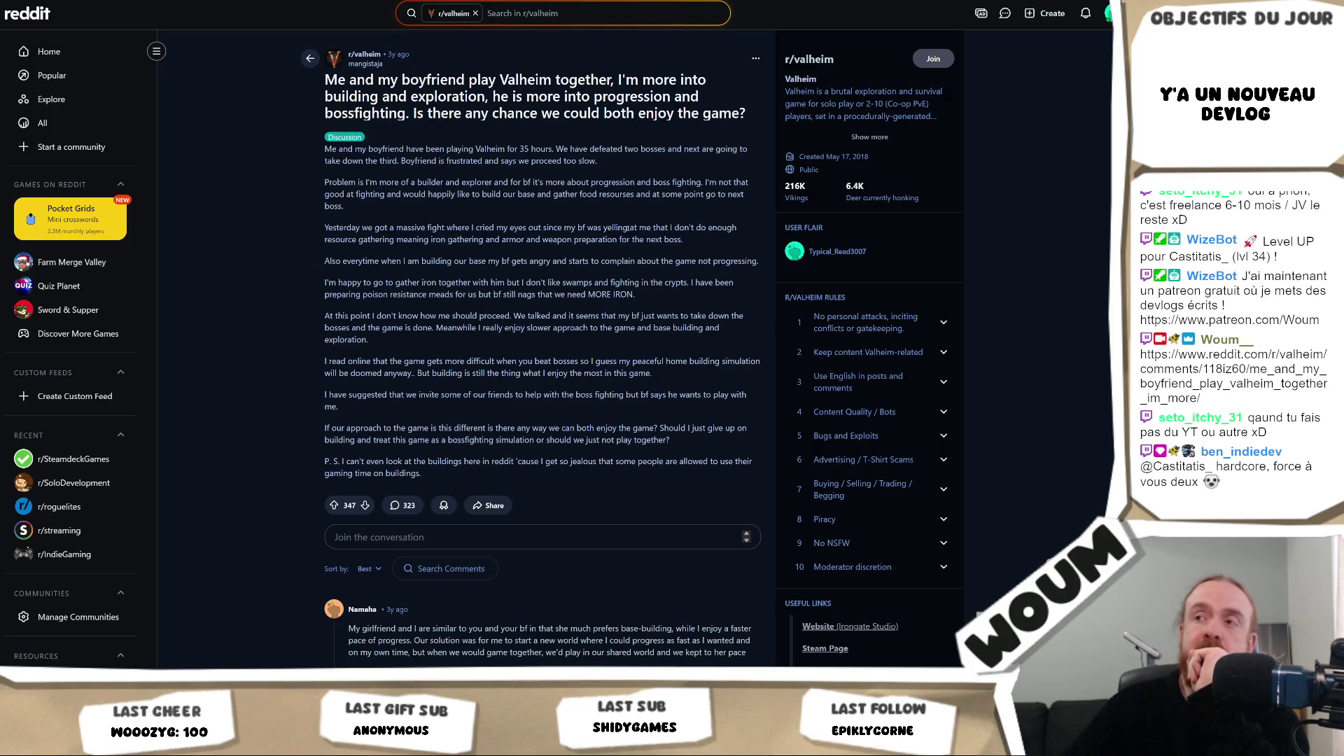
drag(714, 240, 327, 228)
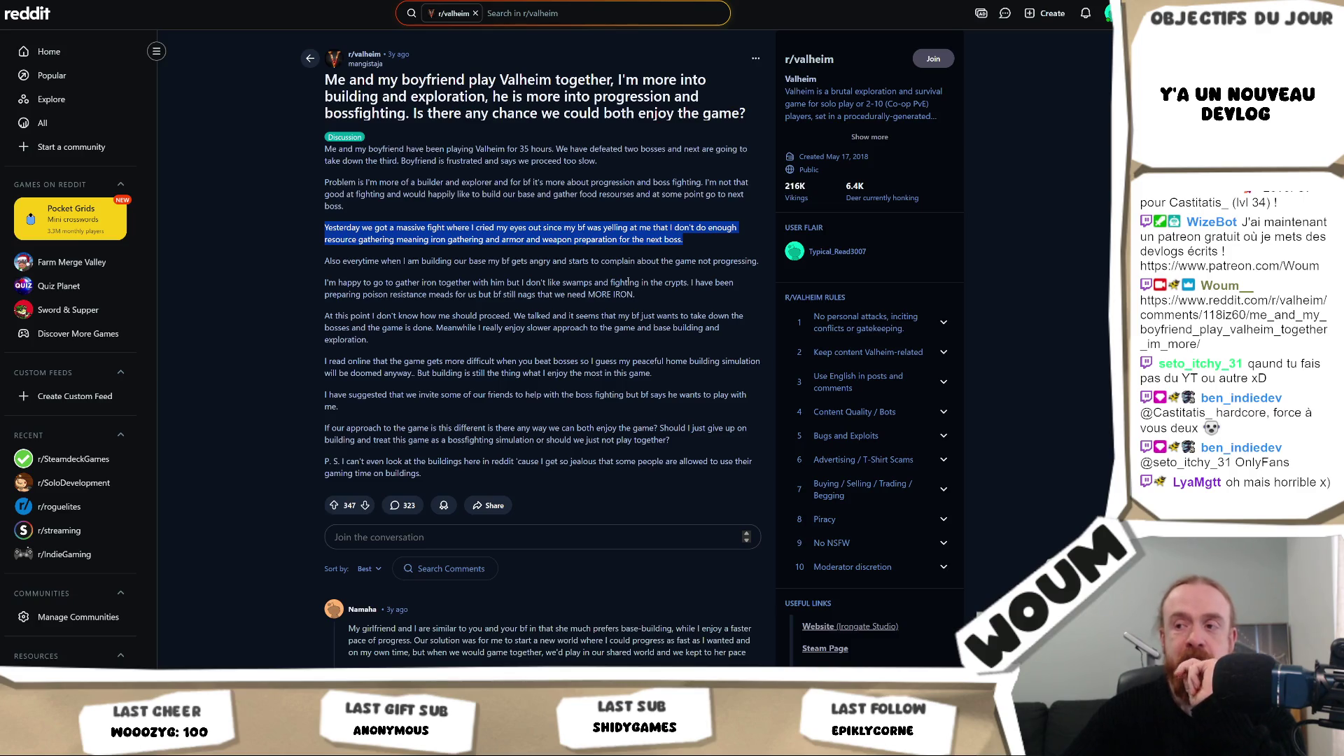
scroll(537, 376, down, 3)
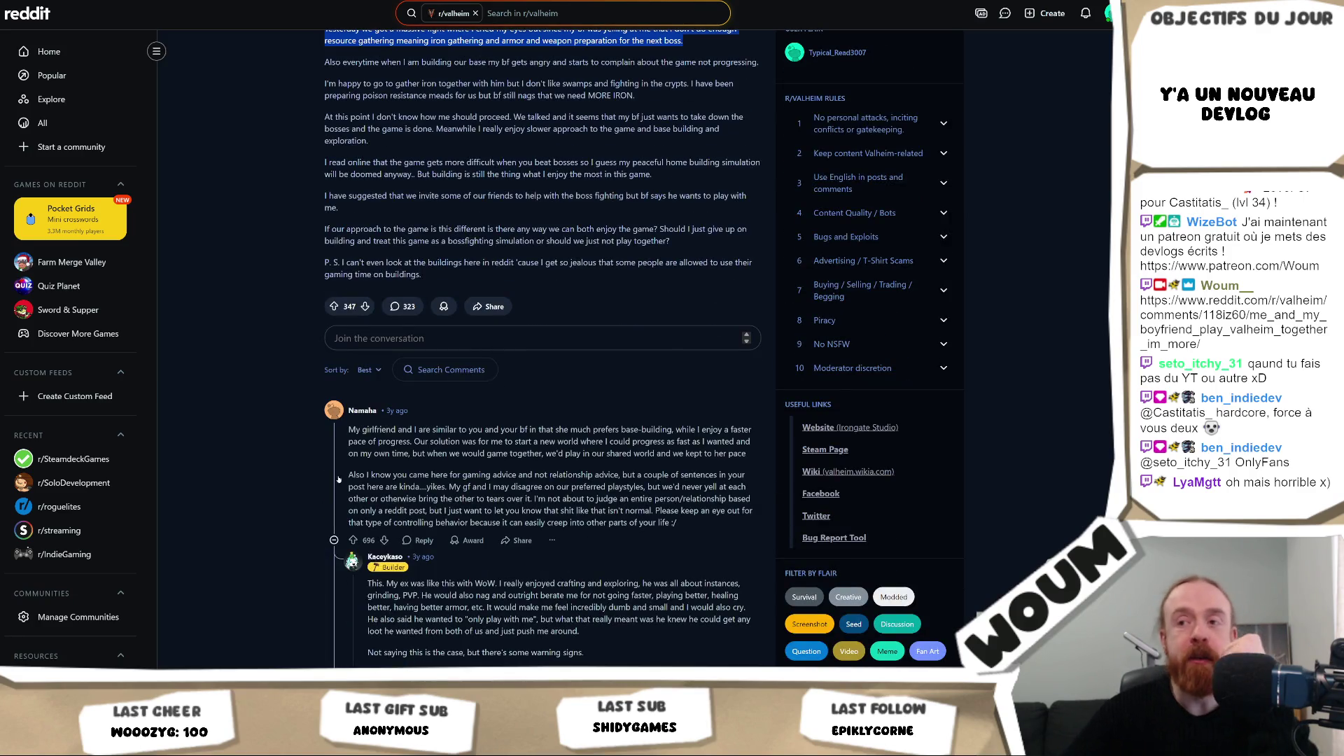
mouse_move(348, 429)
mouse_down()
mouse_move(700, 454)
mouse_move(467, 430)
mouse_move(536, 437)
mouse_up()
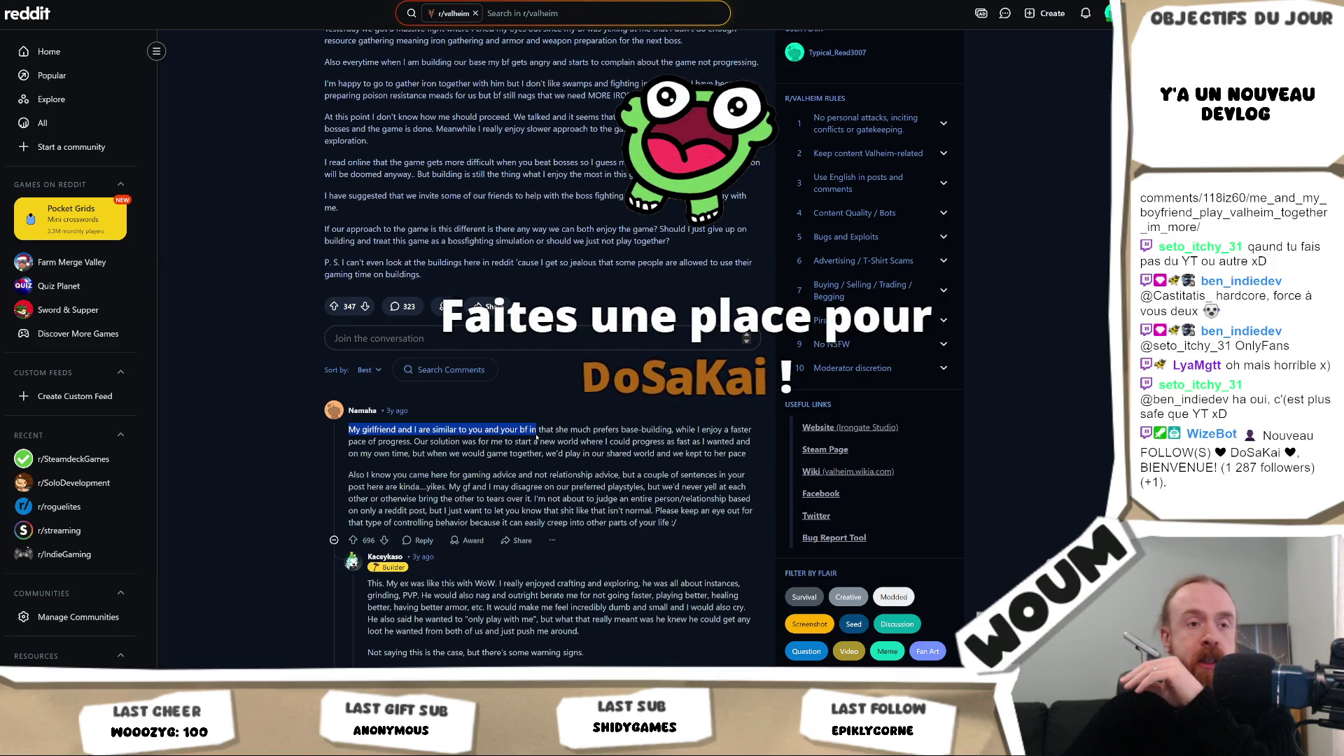
drag(349, 475, 628, 490)
scroll(473, 275, up, 3)
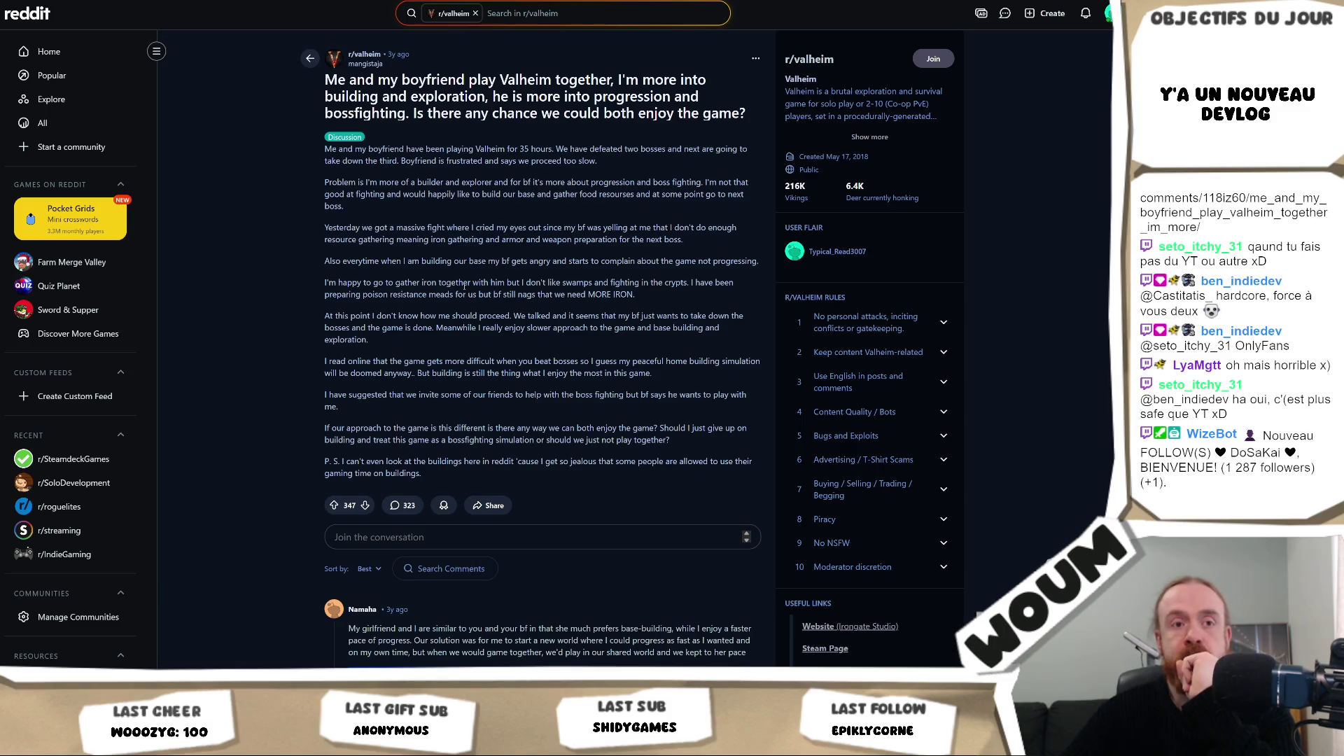
scroll(464, 285, down, 2)
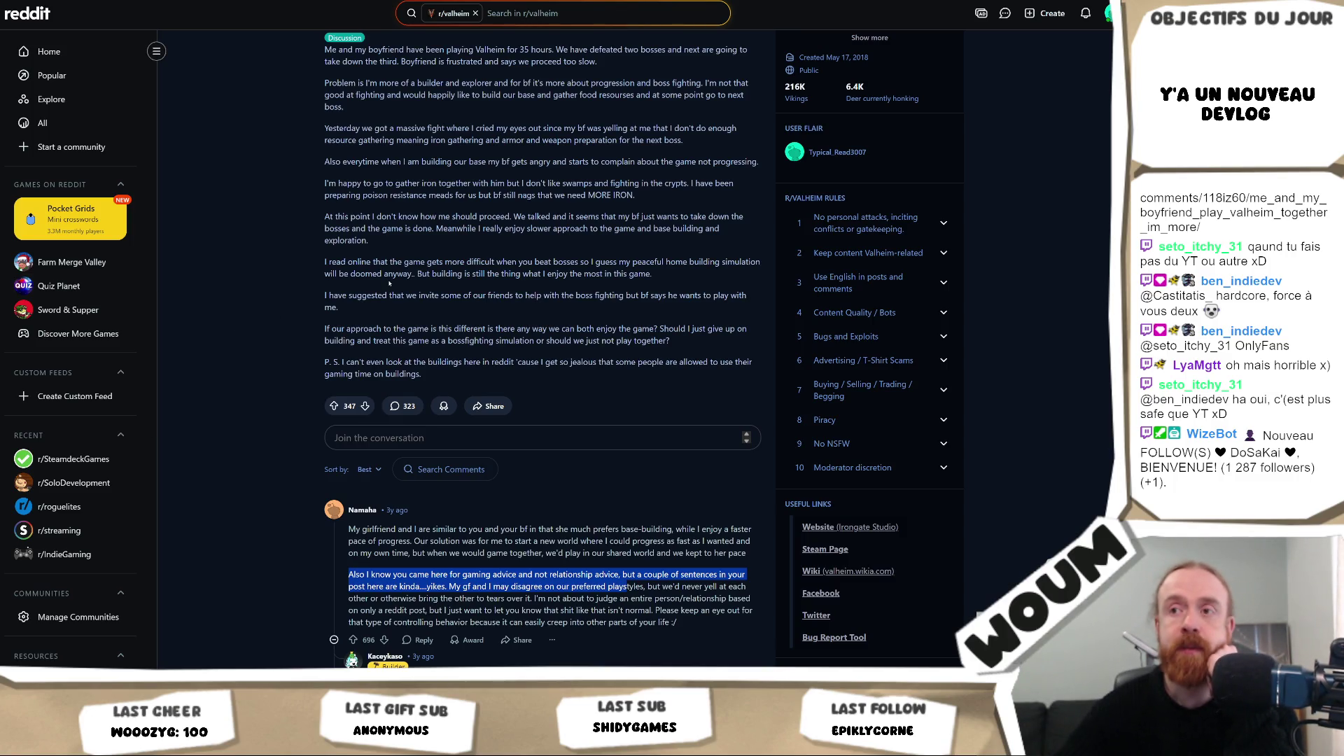
scroll(301, 202, up, 2)
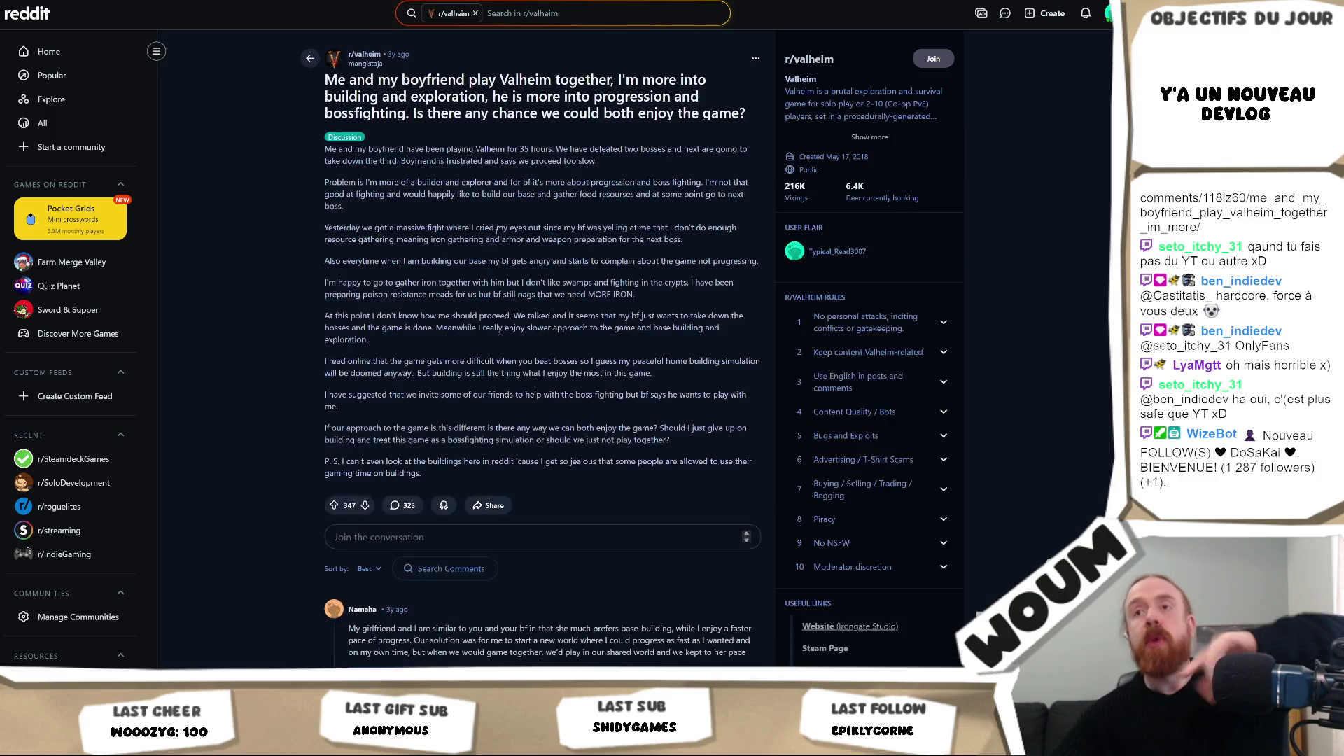
drag(301, 202, 524, 315)
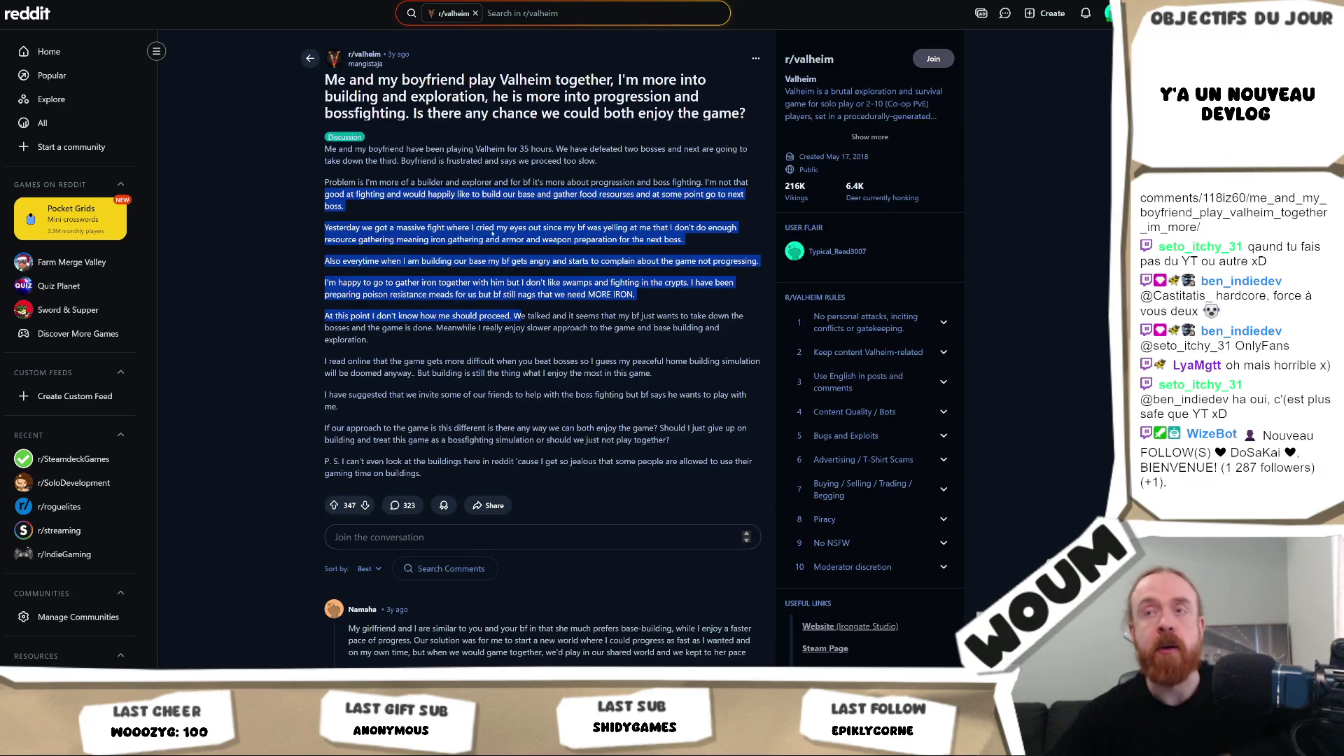
click(530, 227)
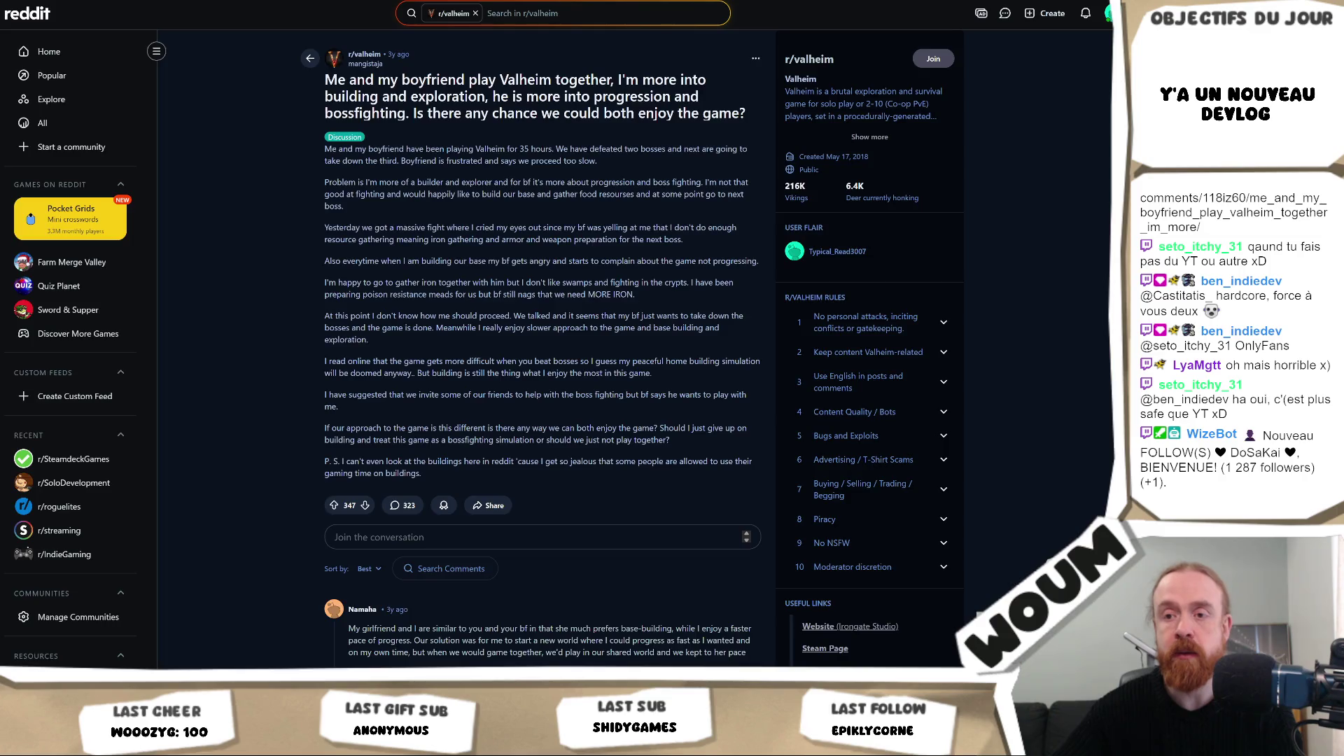
key(alt+Tab)
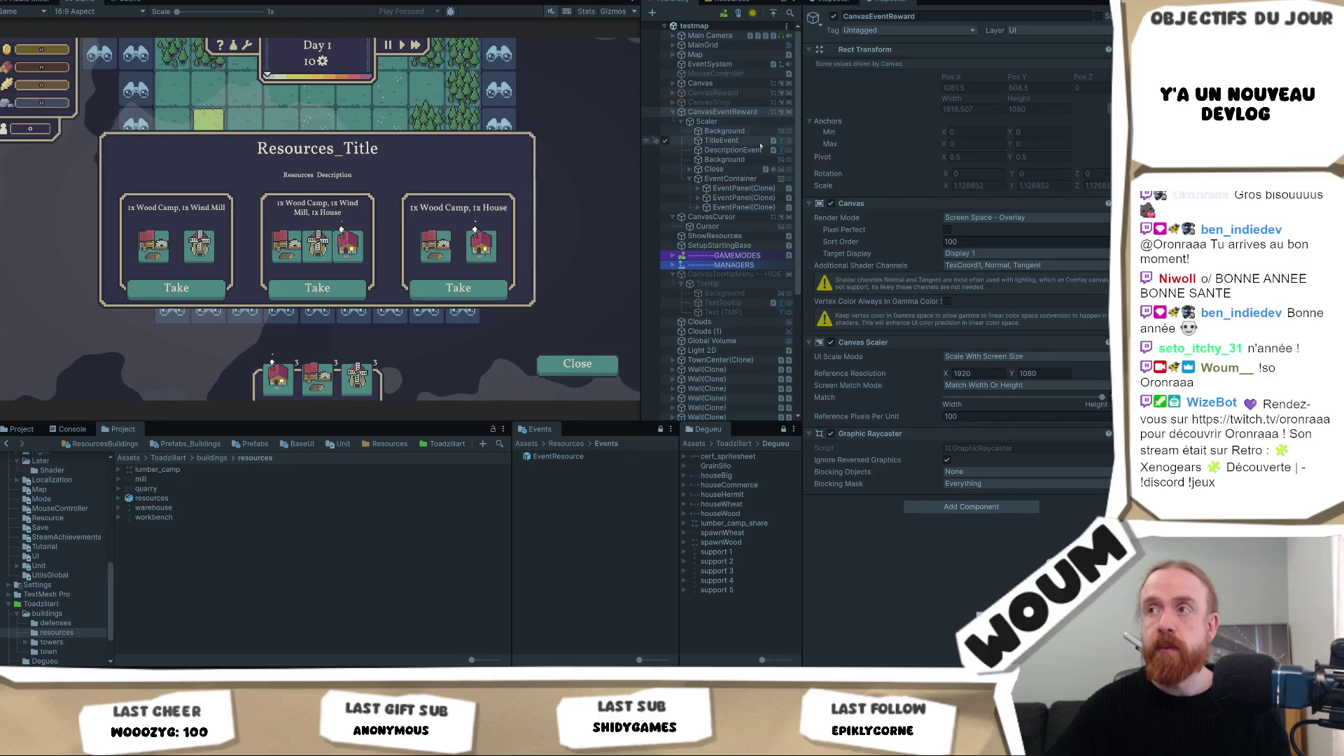
Step: Set the Scaler object's height to 600 while in play mode
click(707, 122)
click(1028, 98)
text(650)
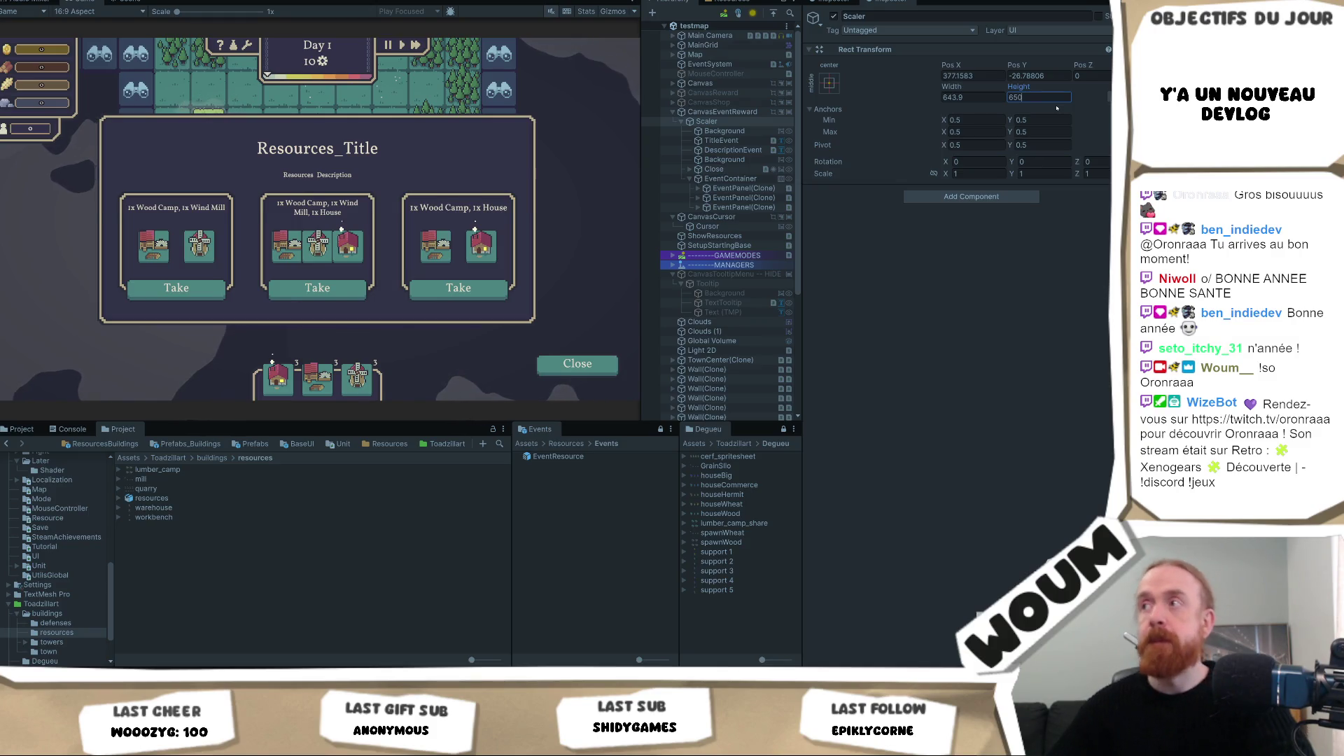
key(BackSpace)
key(BackSpace)
text(00)
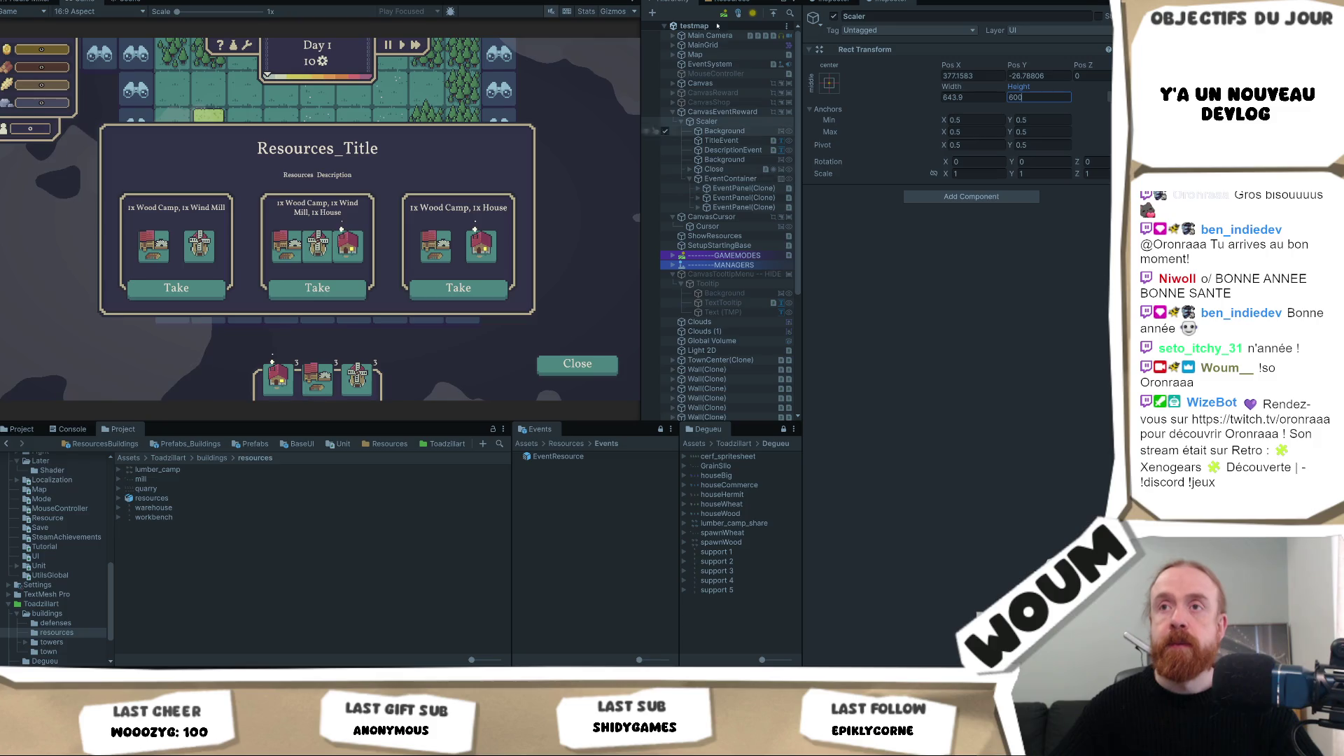
Step: Stop play mode and re-enter 600 as the Scaler height
click(635, 3)
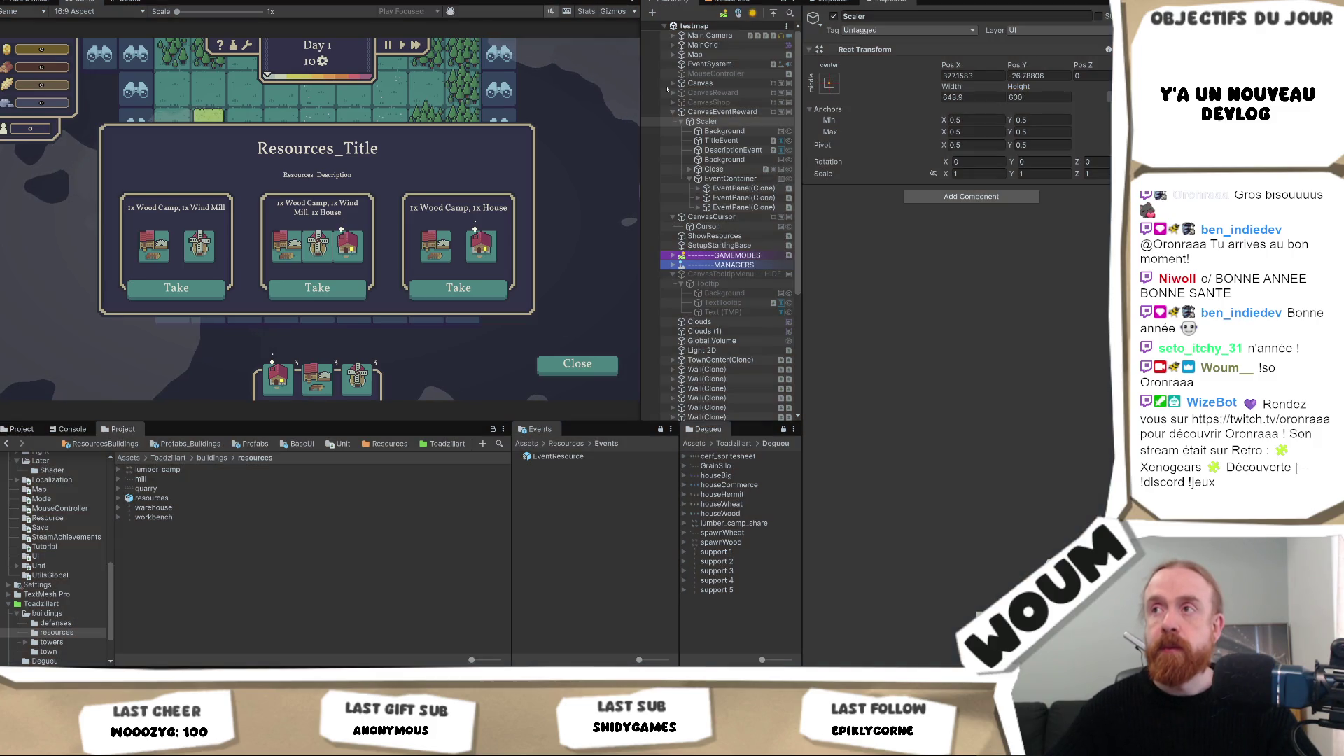
click(1038, 98)
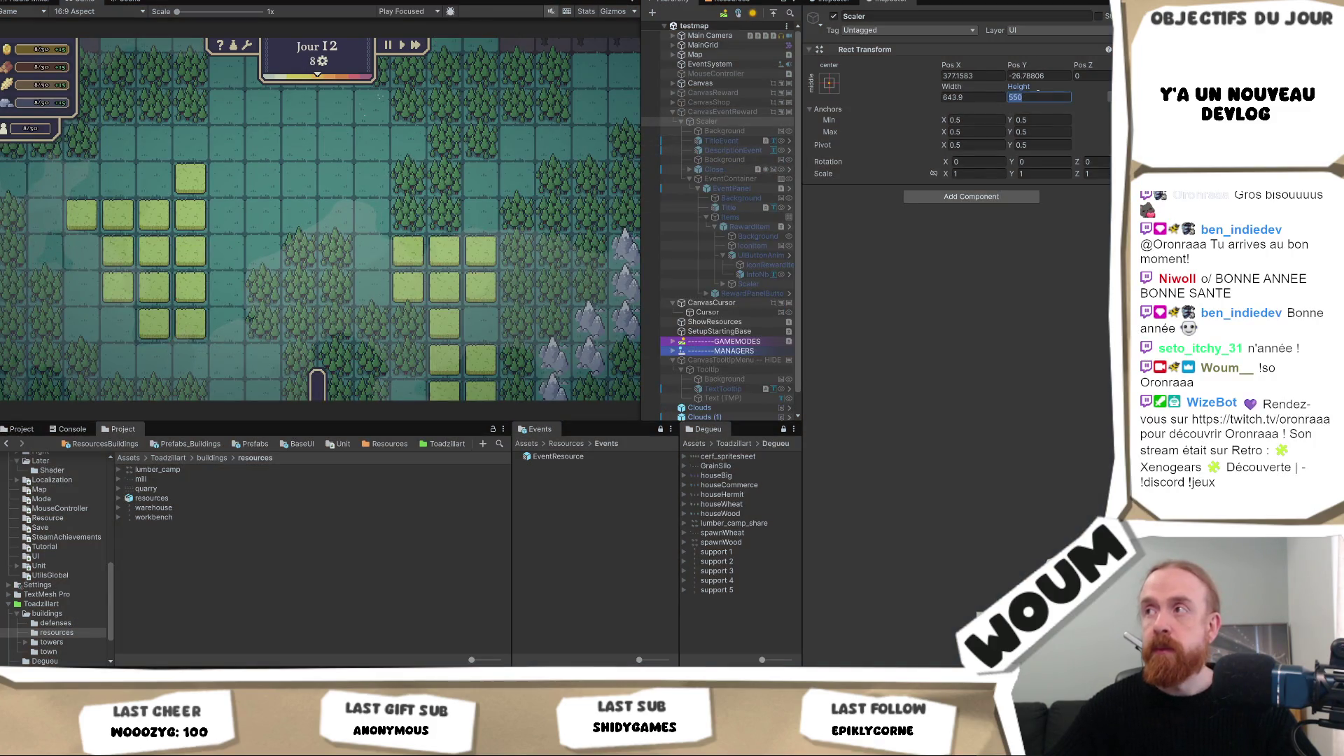
text(600)
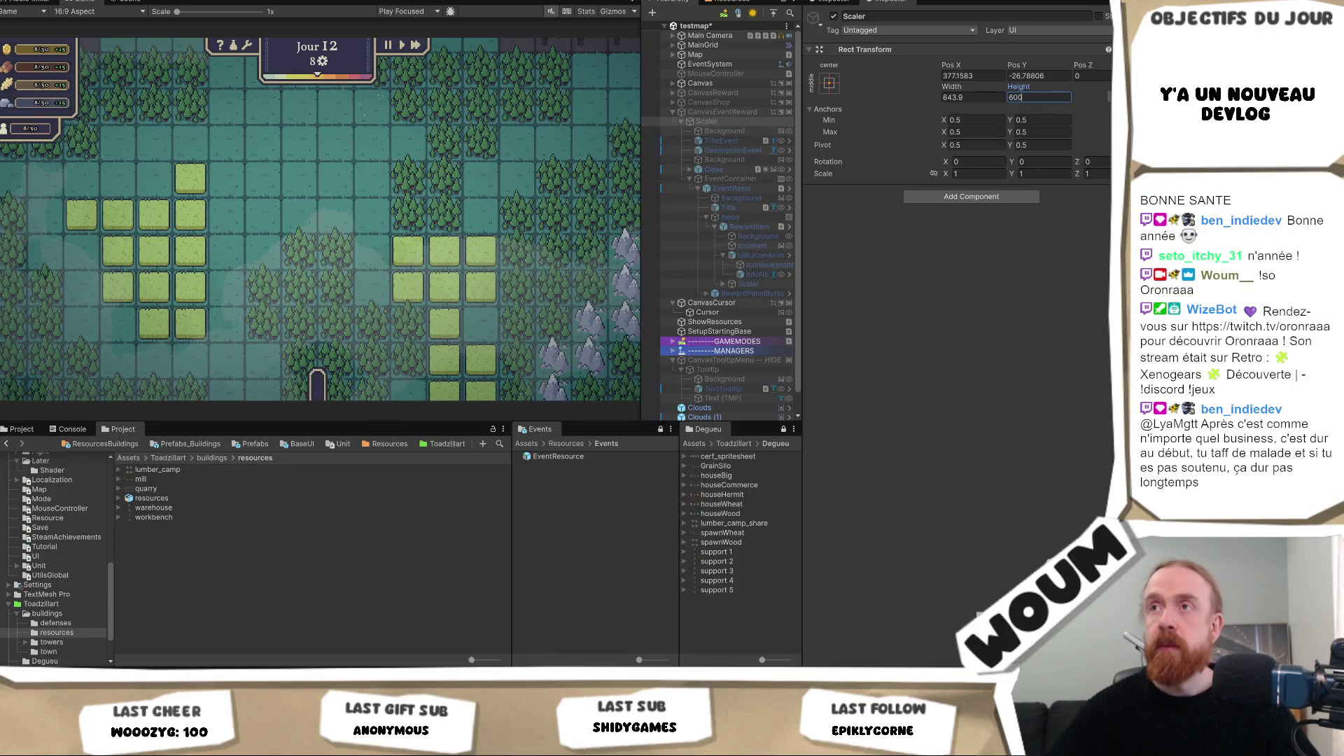
Step: Enable the CanvasEventReward canvas so its reward panel appears
click(721, 112)
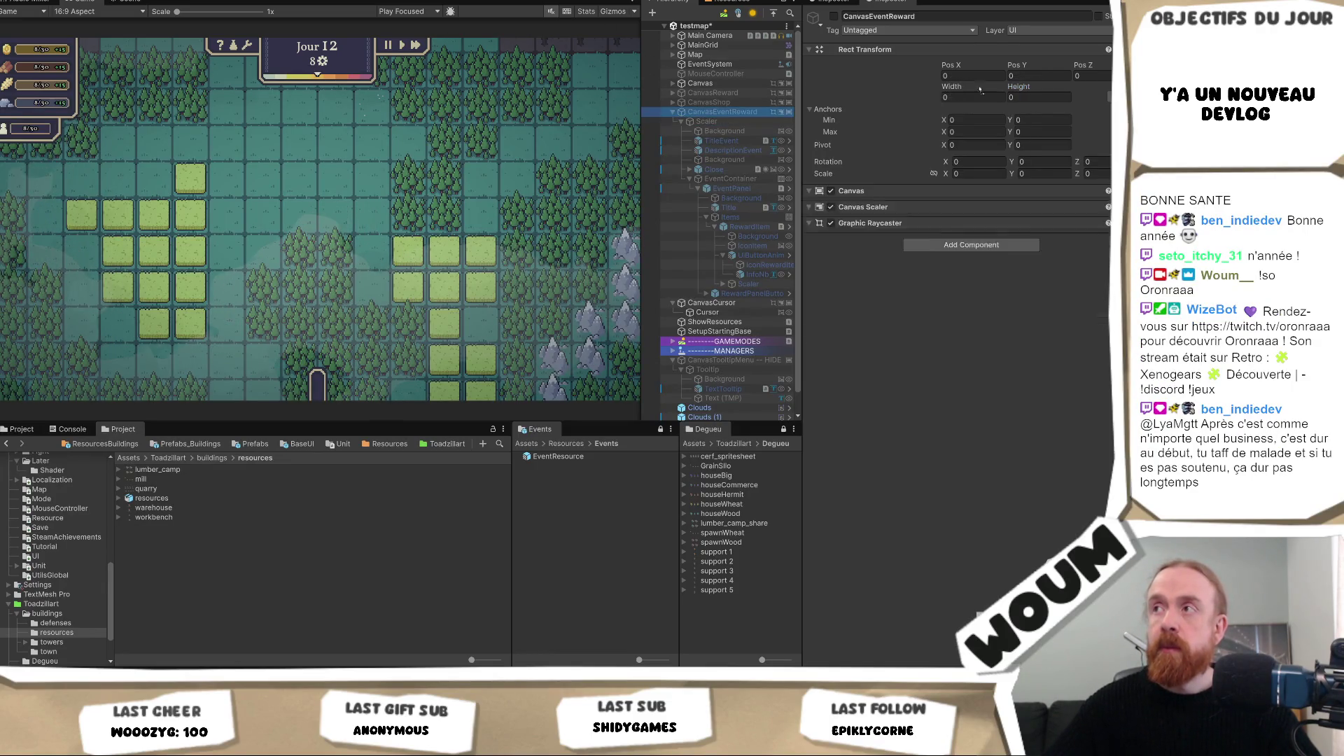
click(833, 17)
click(728, 121)
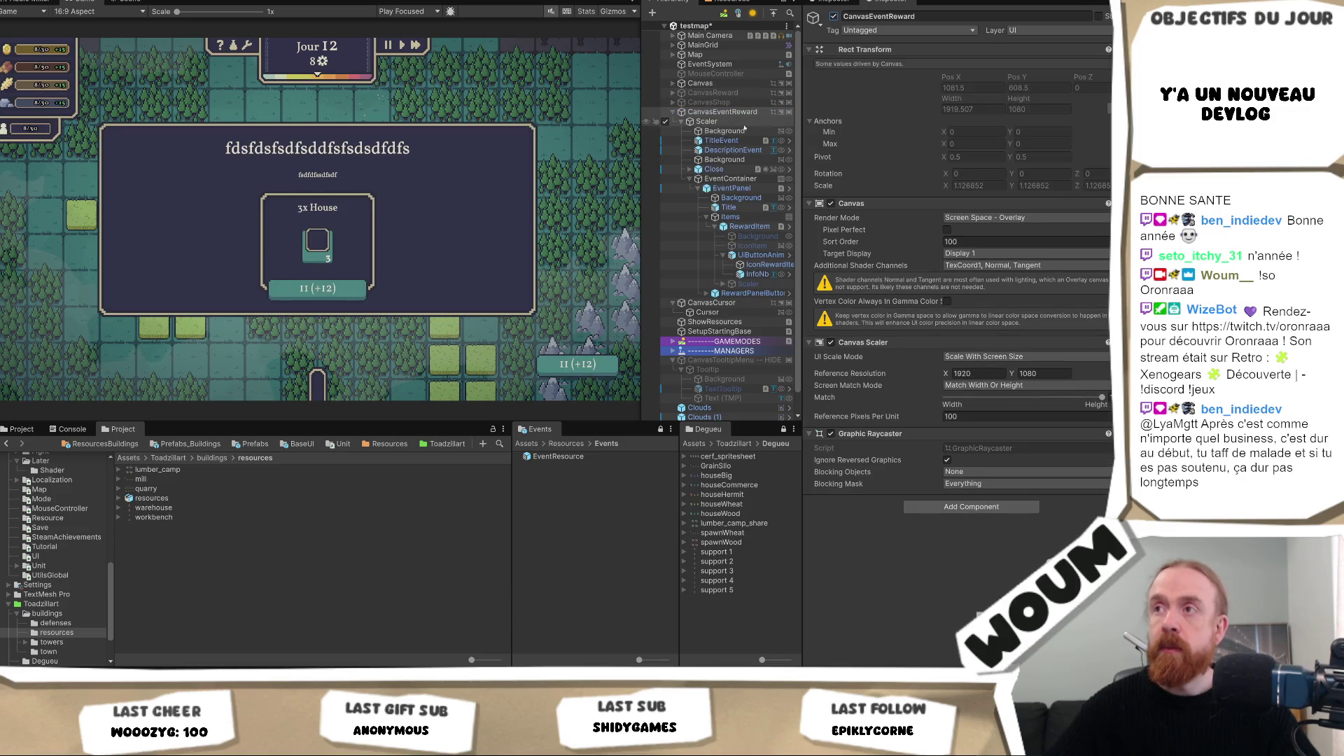
Step: Raise the TitleEvent text to Pos Y 256.32
click(745, 141)
ctrl+click(743, 151)
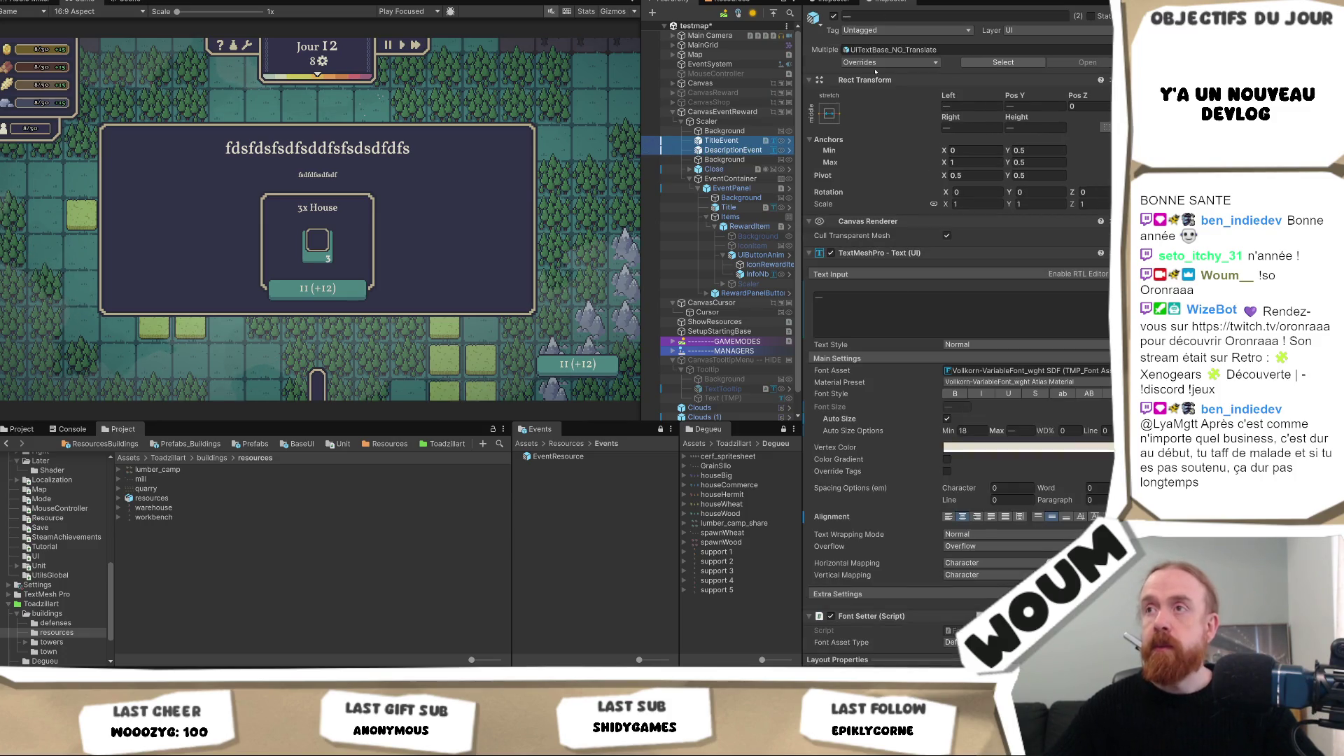
click(728, 140)
click(1016, 96)
drag(1054, 94, 1070, 94)
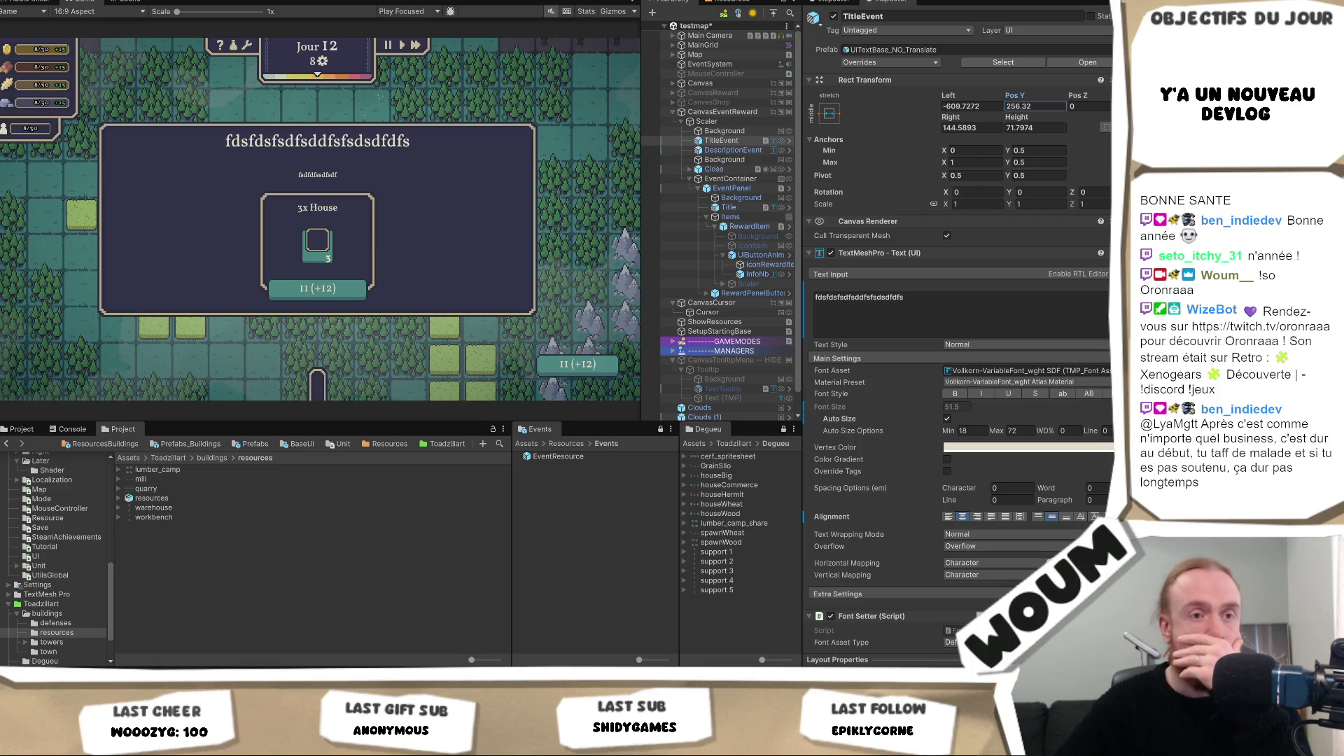
click(543, 327)
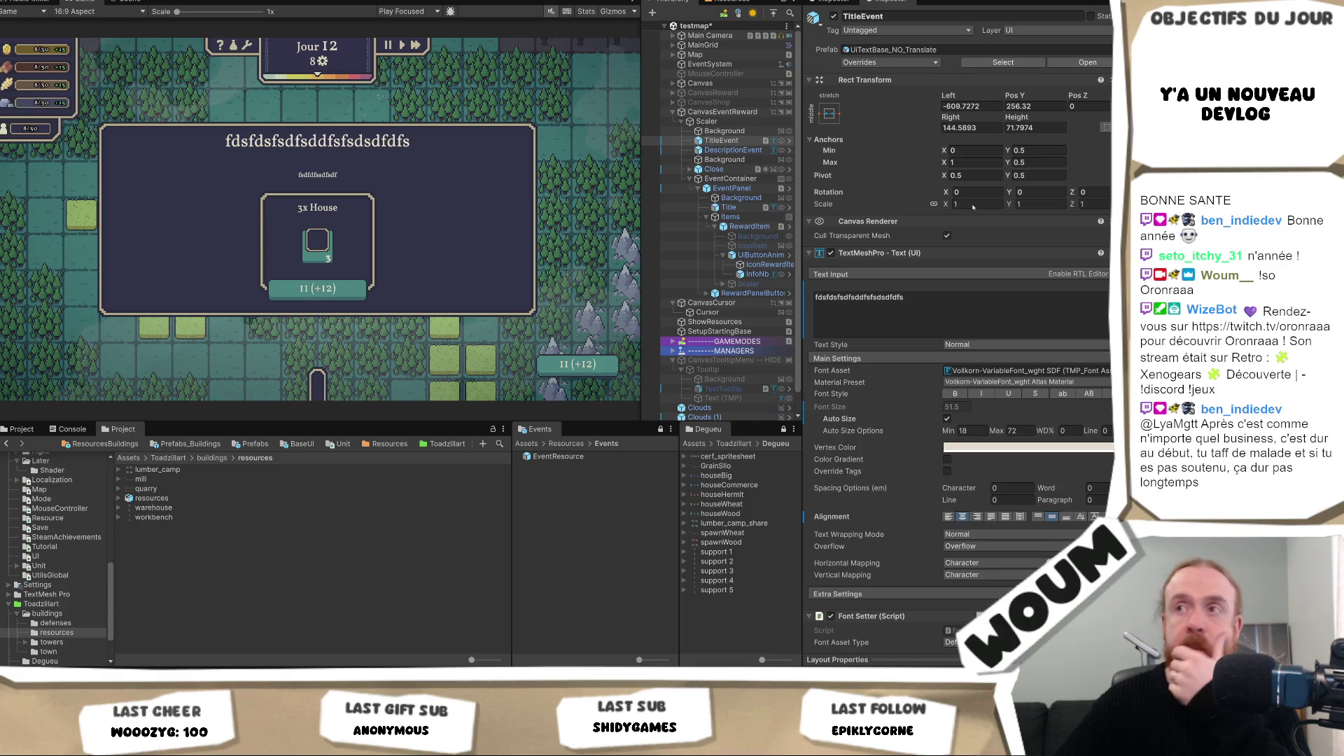
Step: Place DescriptionEvent at Pos Y 167.2, centre- and top-aligned, then view the Scene
click(733, 150)
mouse_move(1011, 95)
mouse_down()
mouse_move(1104, 103)
mouse_move(1043, 117)
mouse_up()
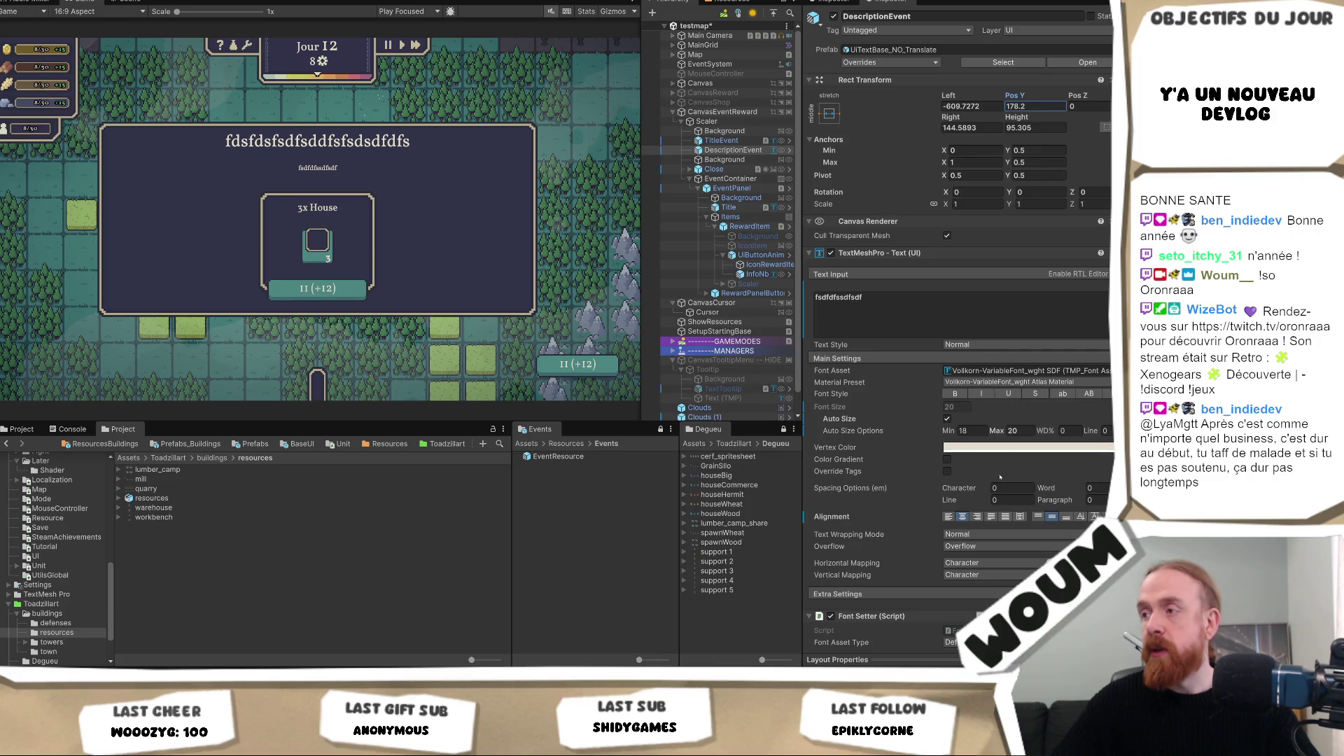
click(948, 516)
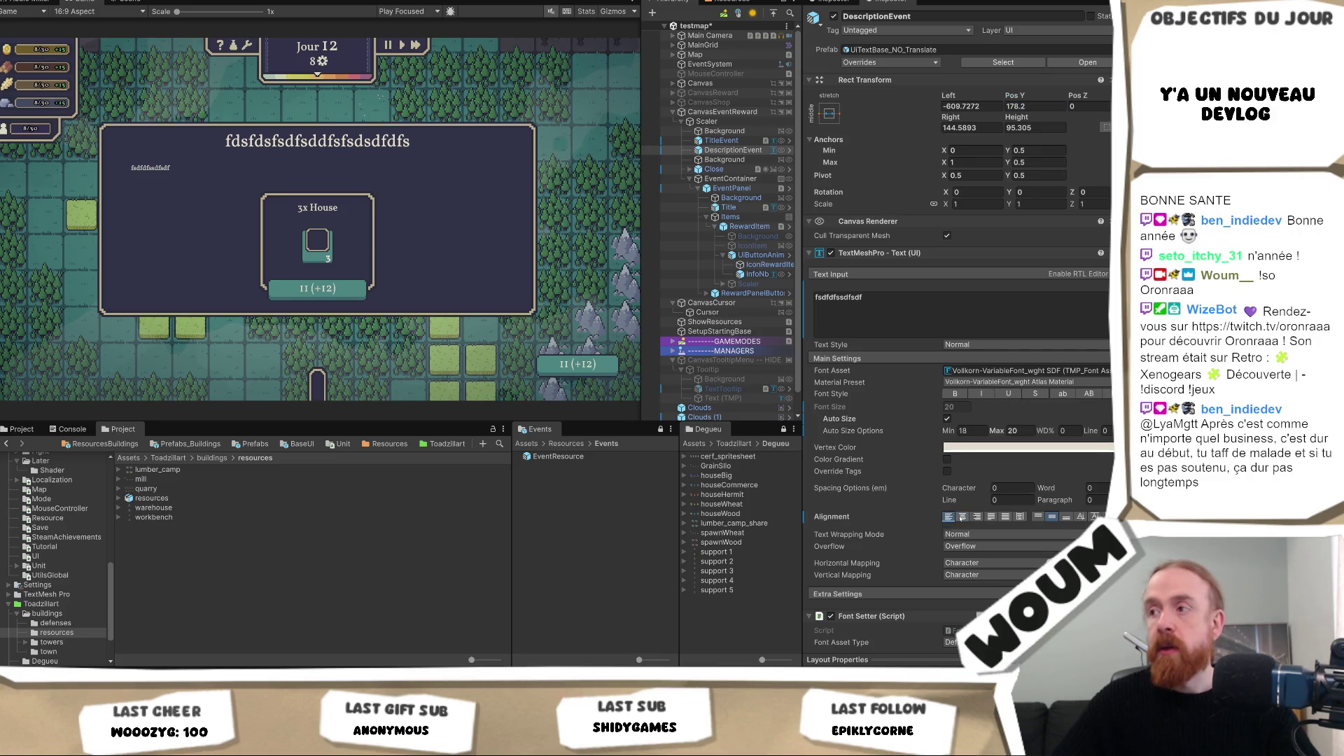
click(963, 517)
click(1038, 517)
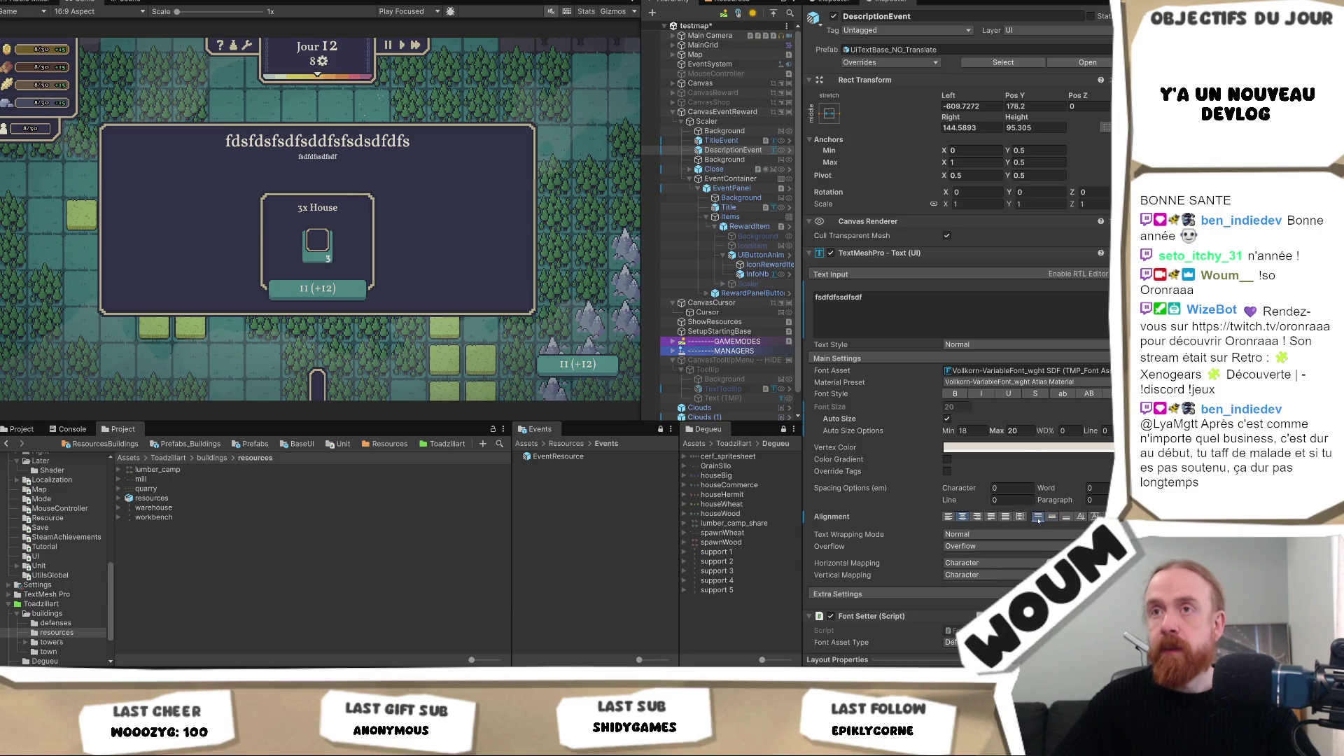
drag(1021, 97, 849, 102)
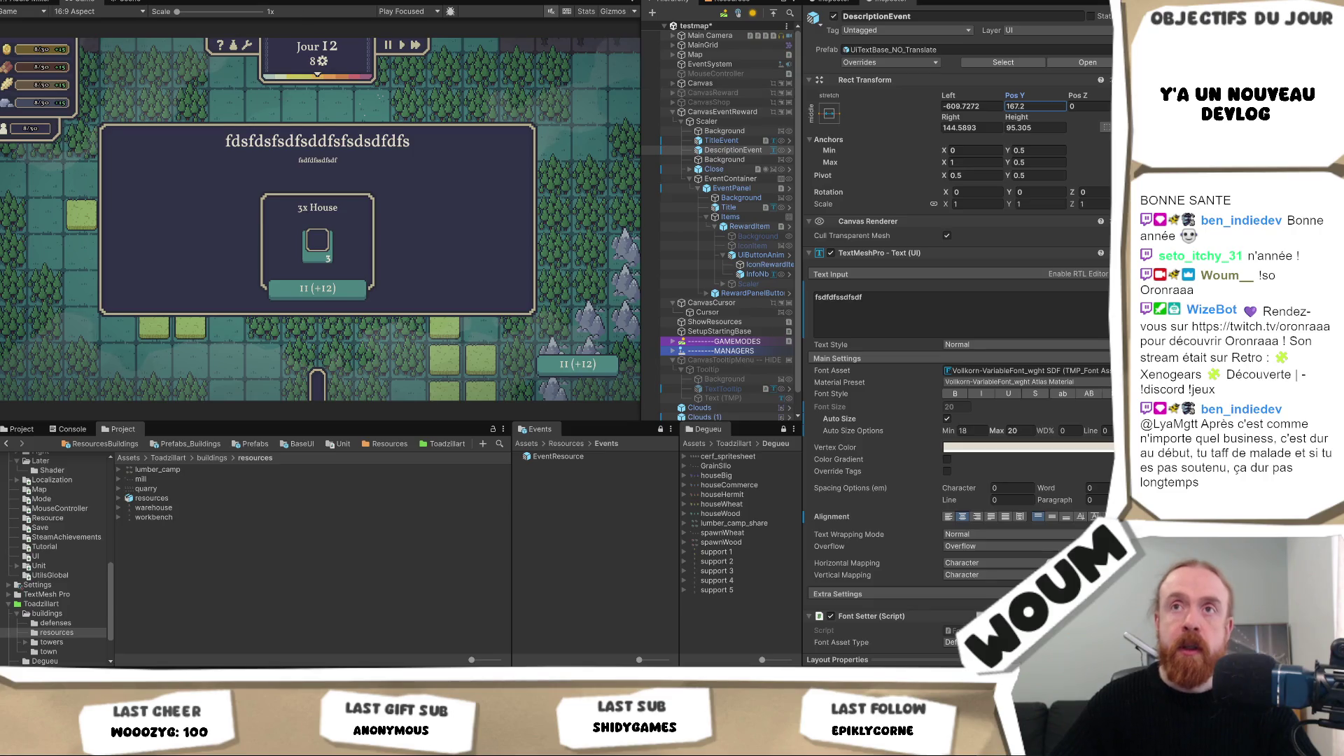
click(130, 2)
scroll(335, 156, up, 1)
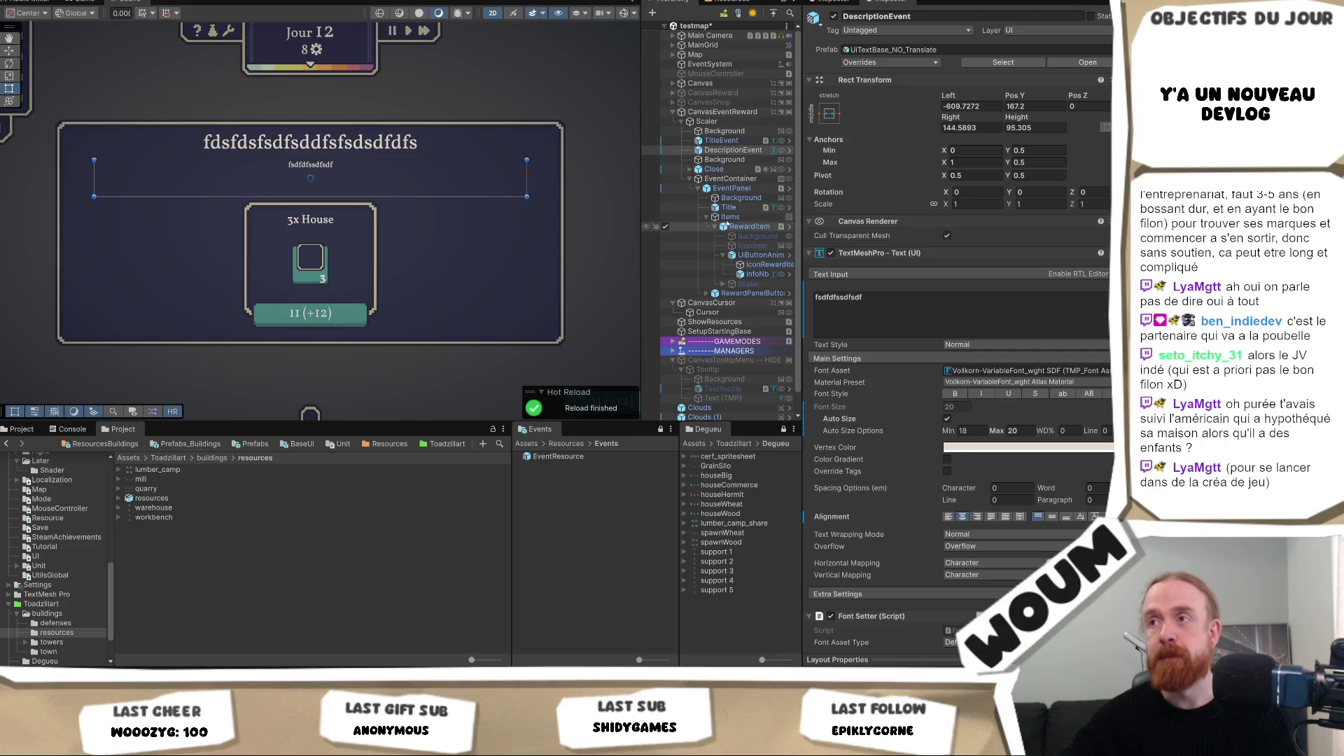
click(742, 220)
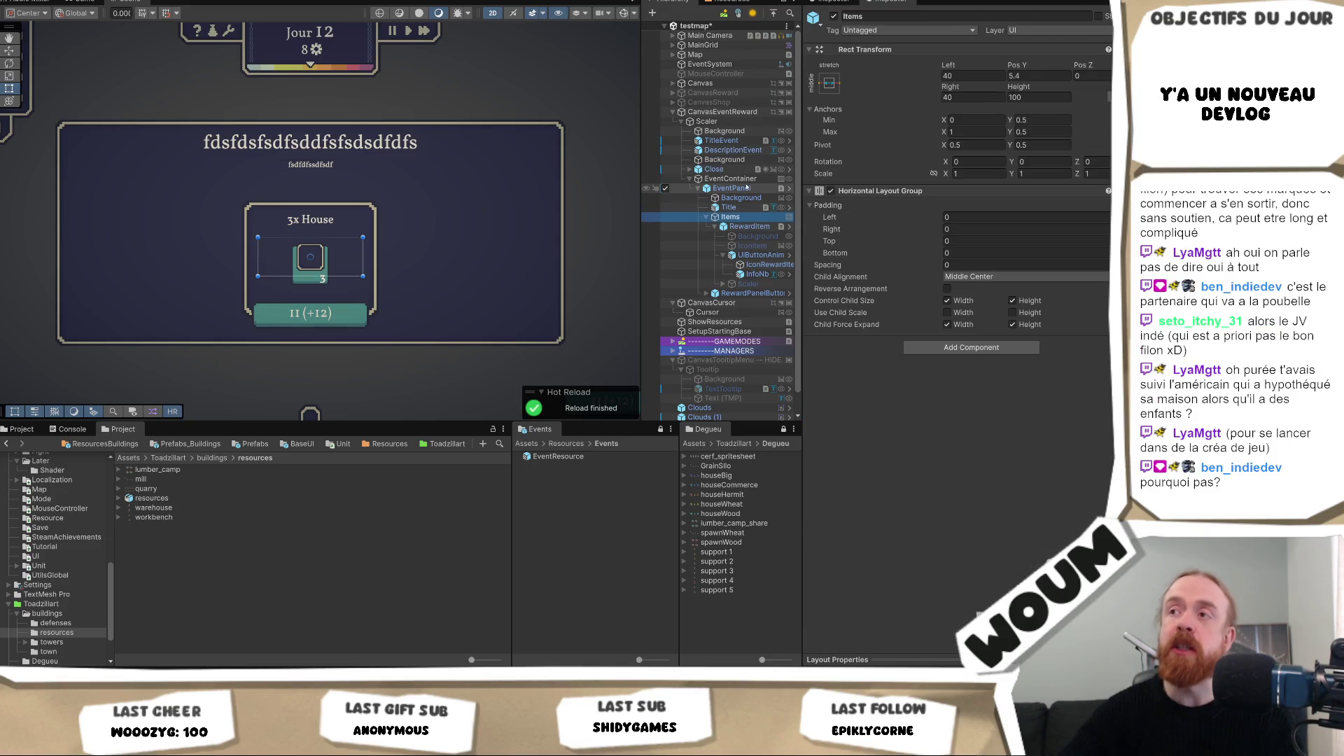
Step: Lower the EventContainer's Pos Y from -40 to about -57
click(732, 188)
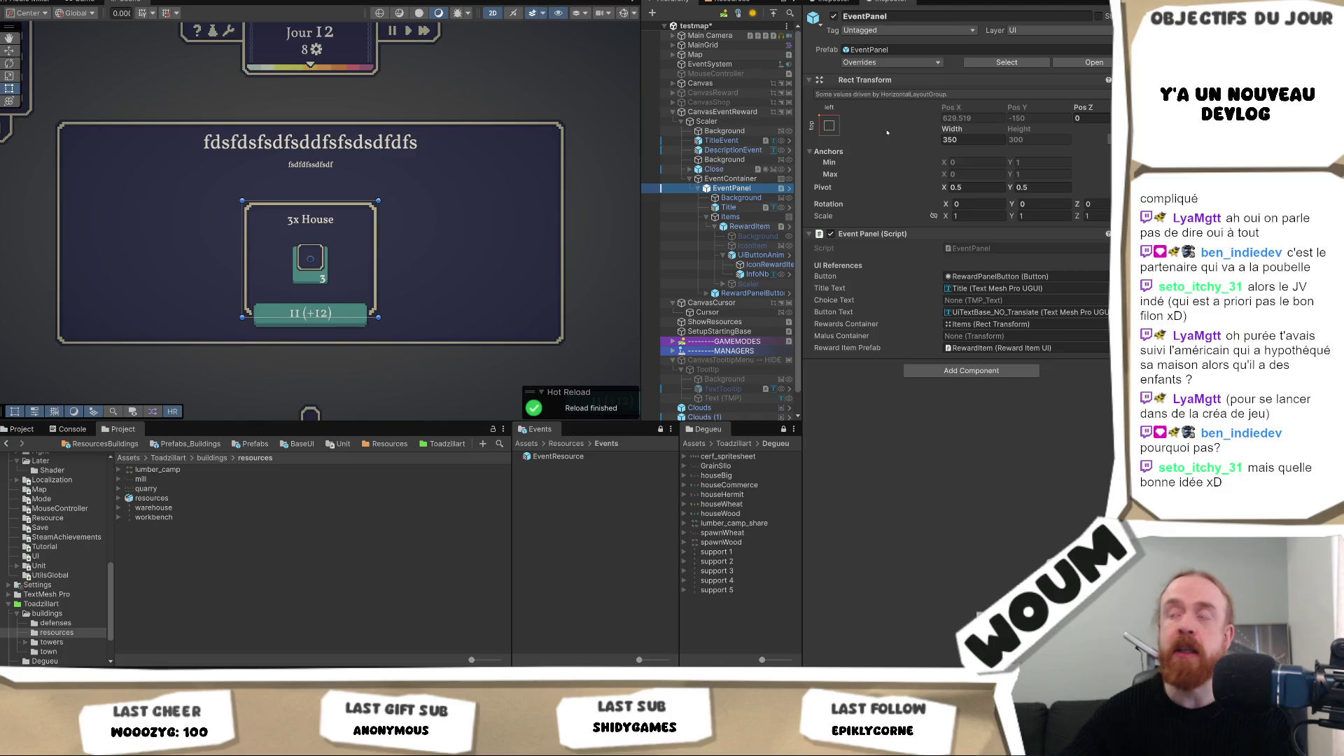
click(728, 179)
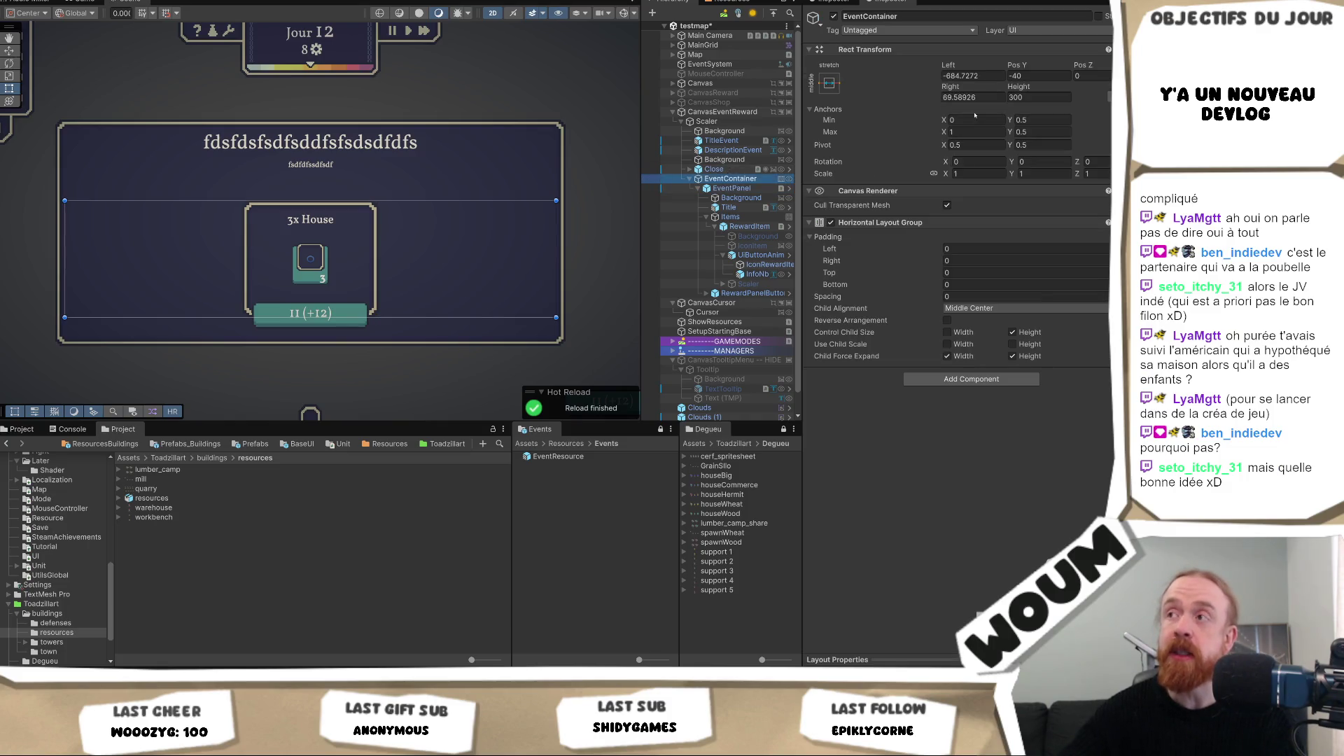
drag(1018, 65, 1001, 65)
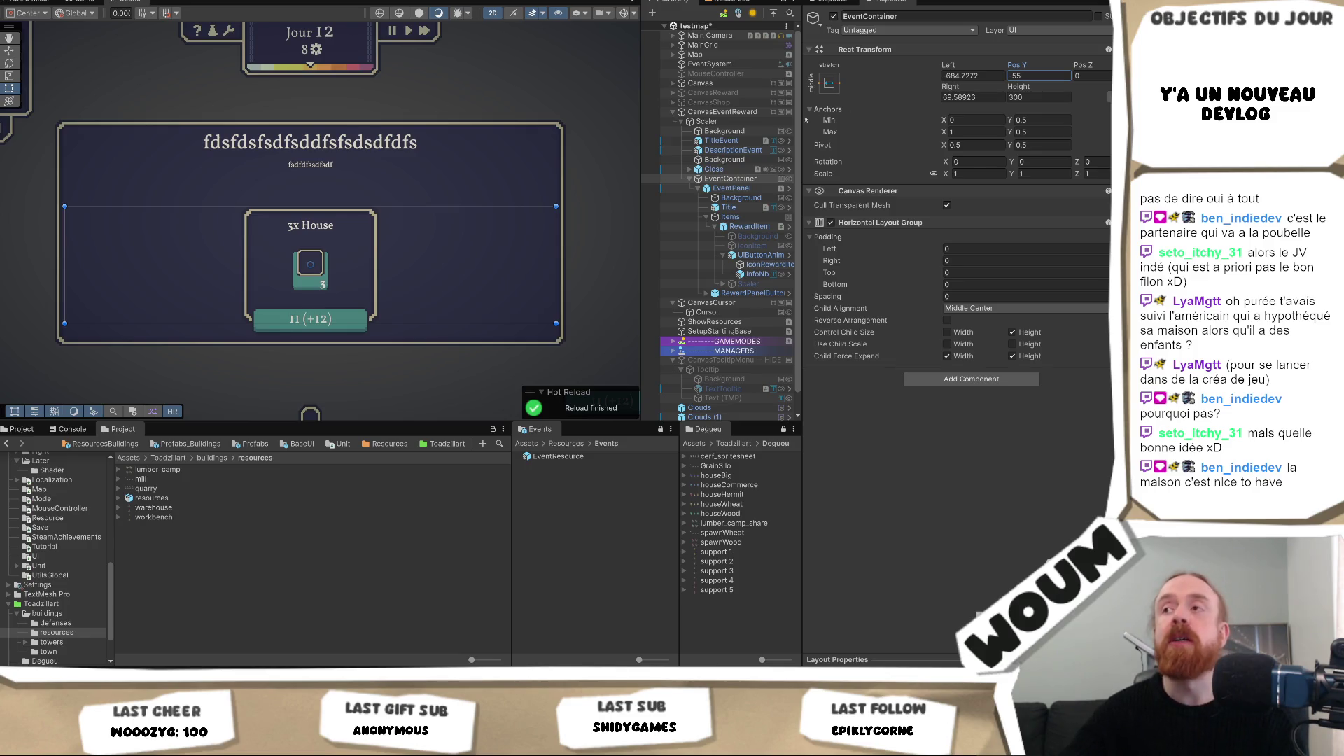
Step: Disable the CanvasEventReward canvas to hide the panel
click(714, 169)
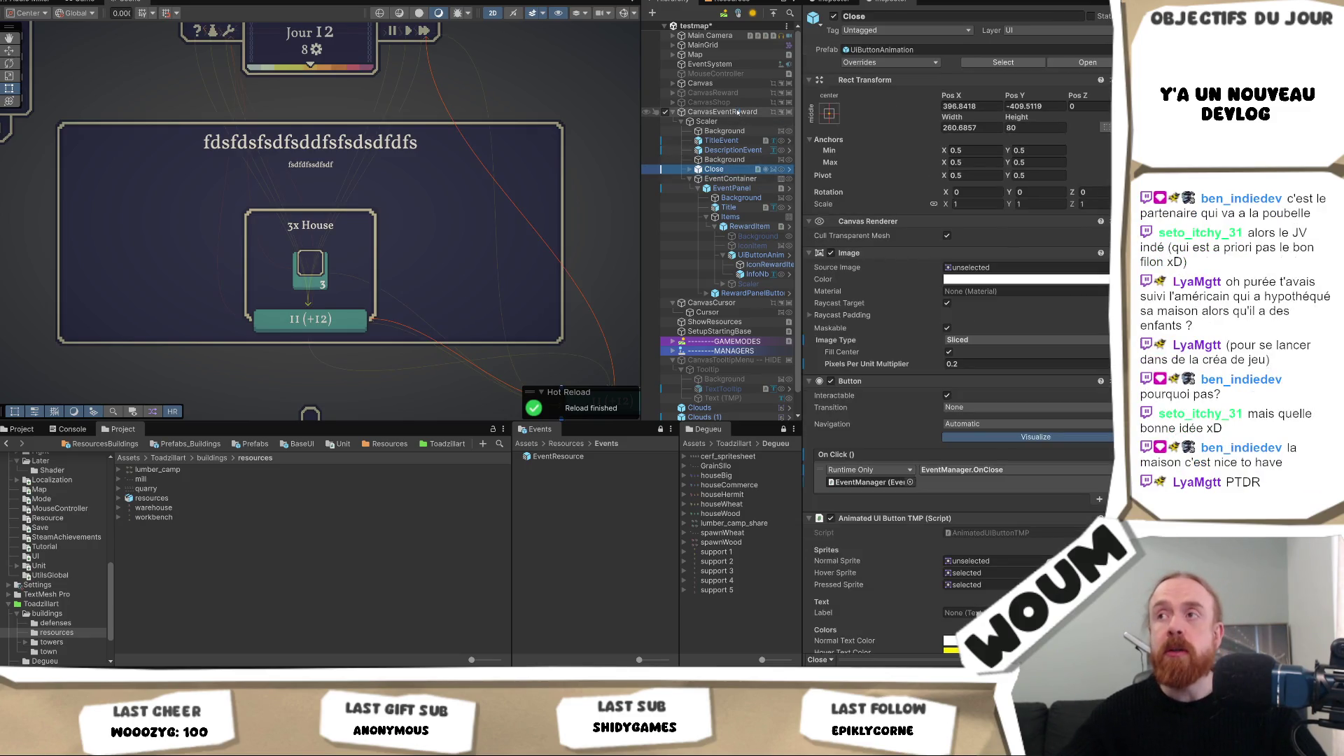
click(738, 112)
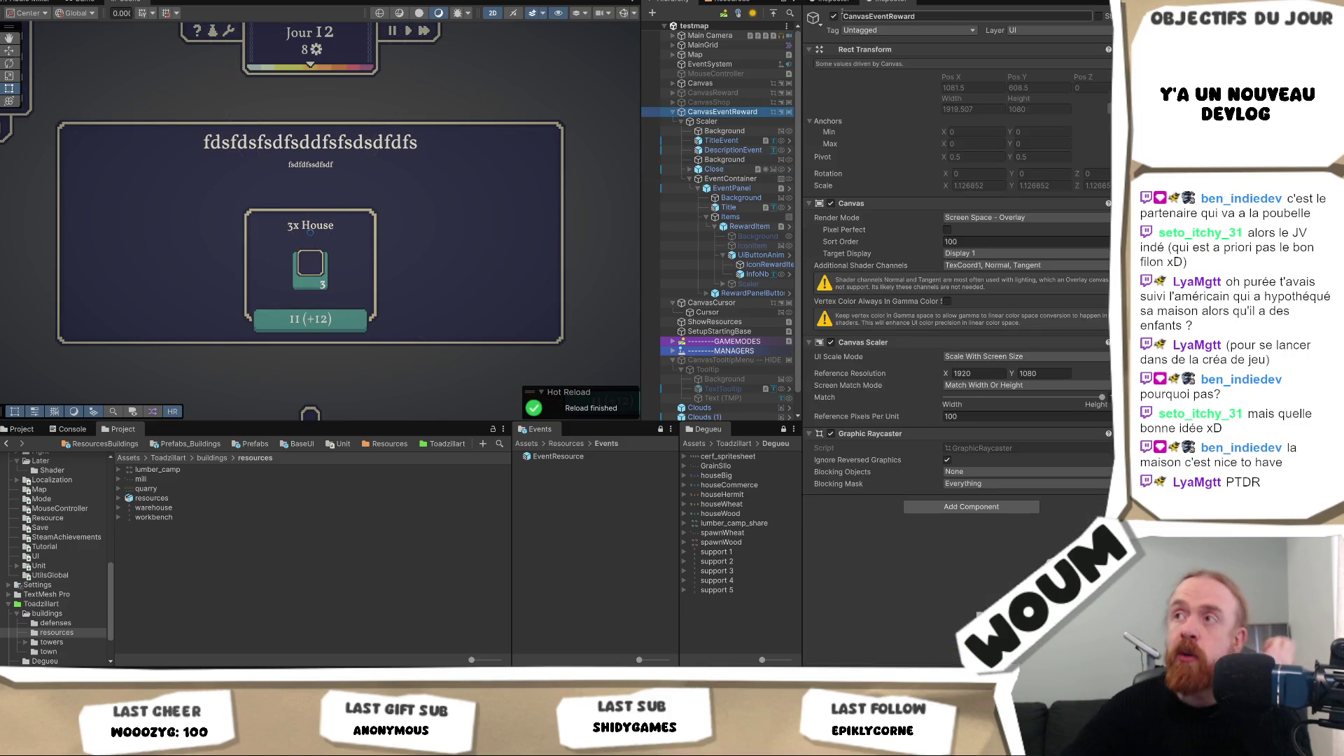
click(833, 16)
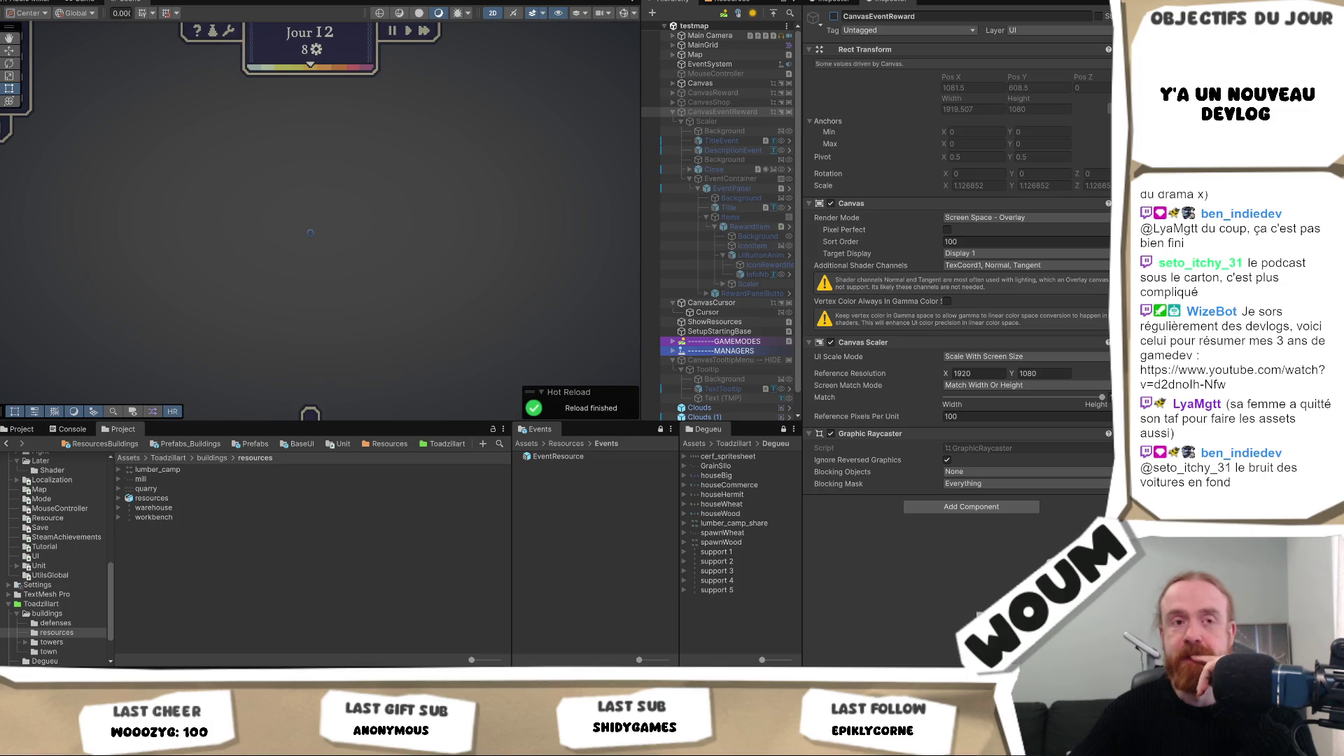
click(736, 122)
click(739, 112)
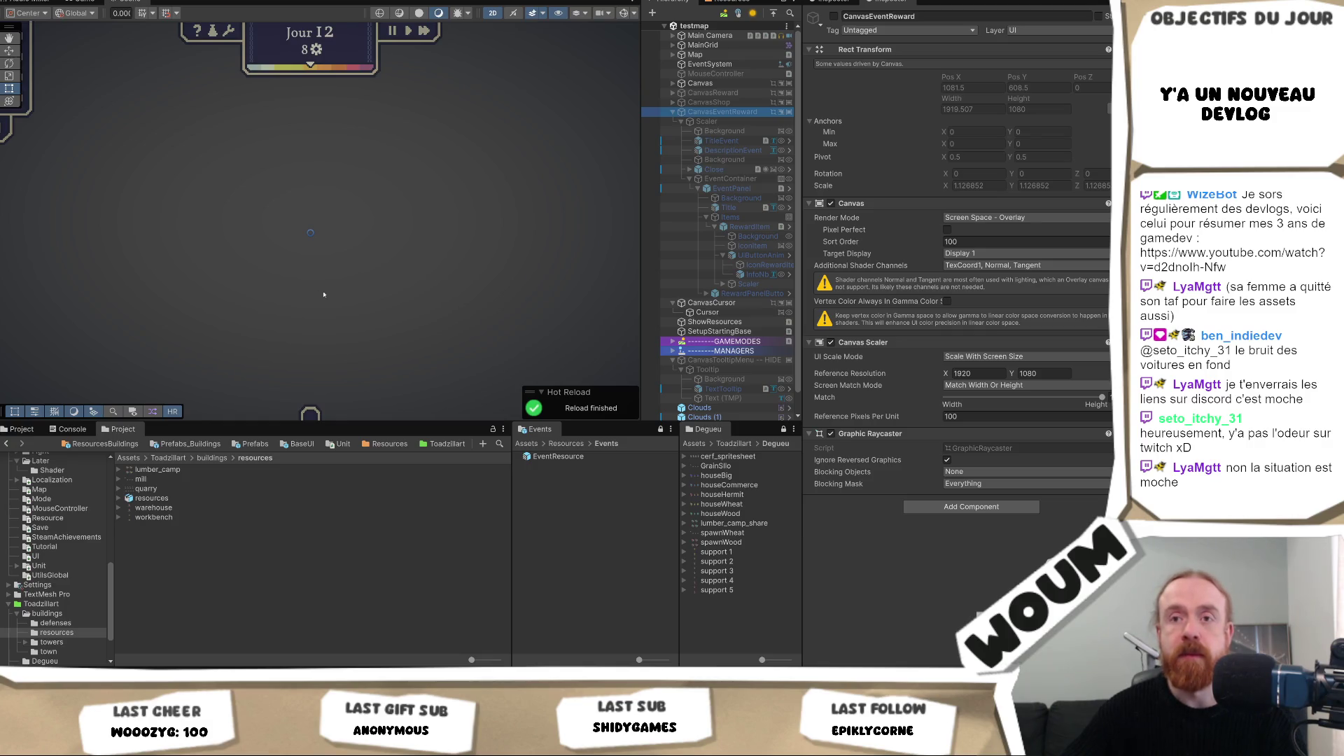
click(104, 2)
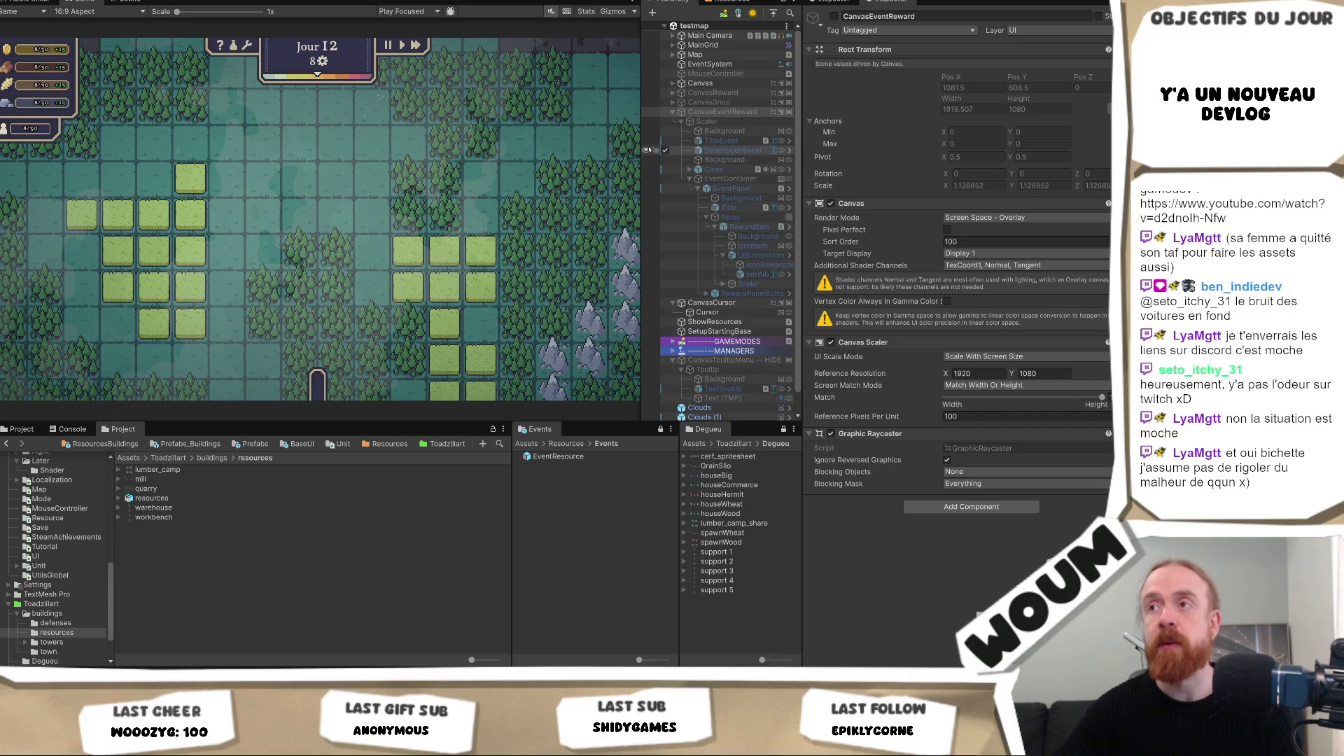
drag(640, 144, 607, 142)
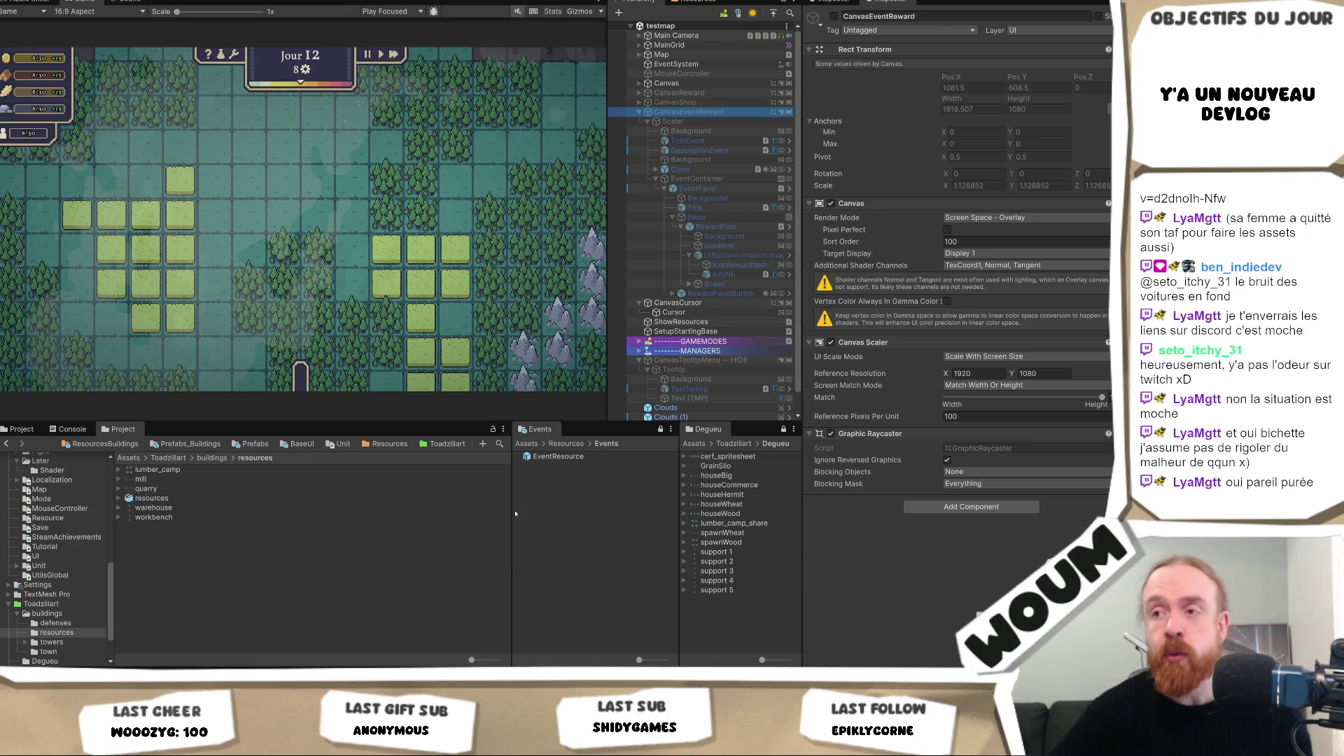
Step: Widen the project browser and scene hierarchy panels slightly
drag(513, 509, 531, 511)
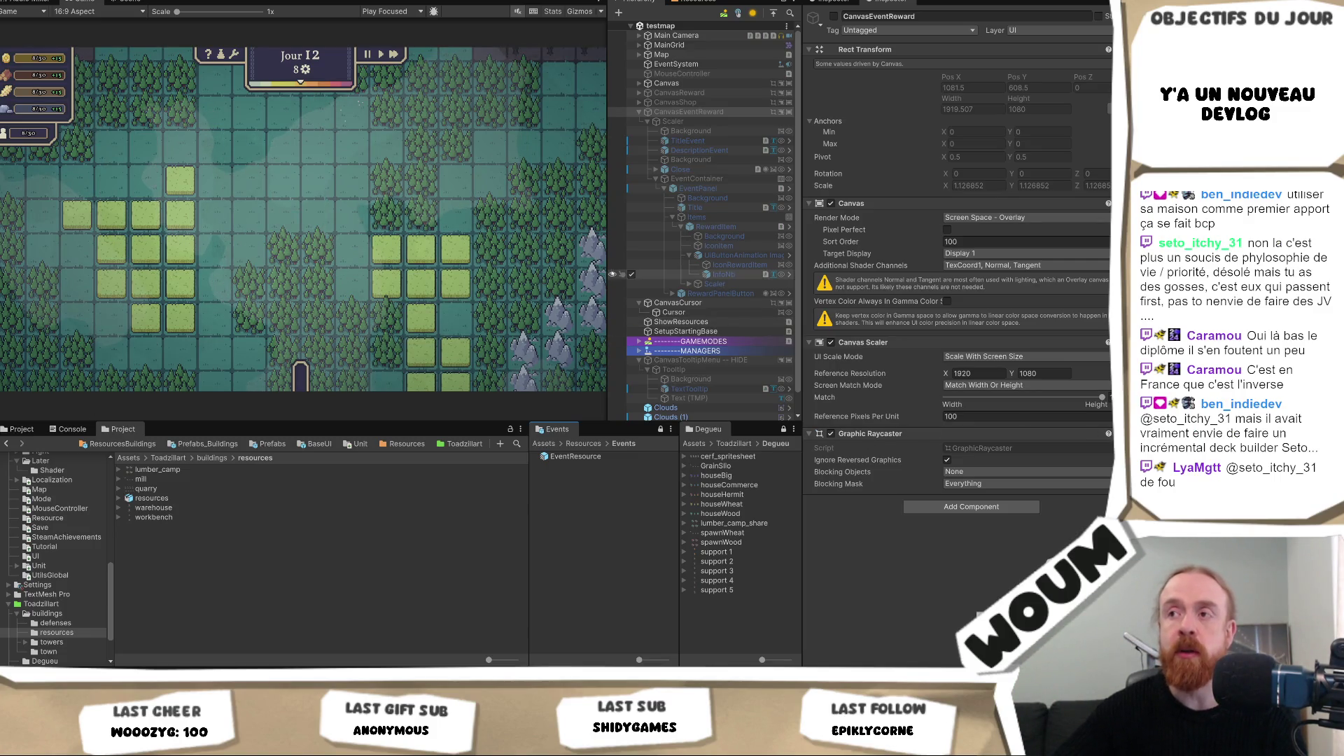
drag(607, 272, 601, 271)
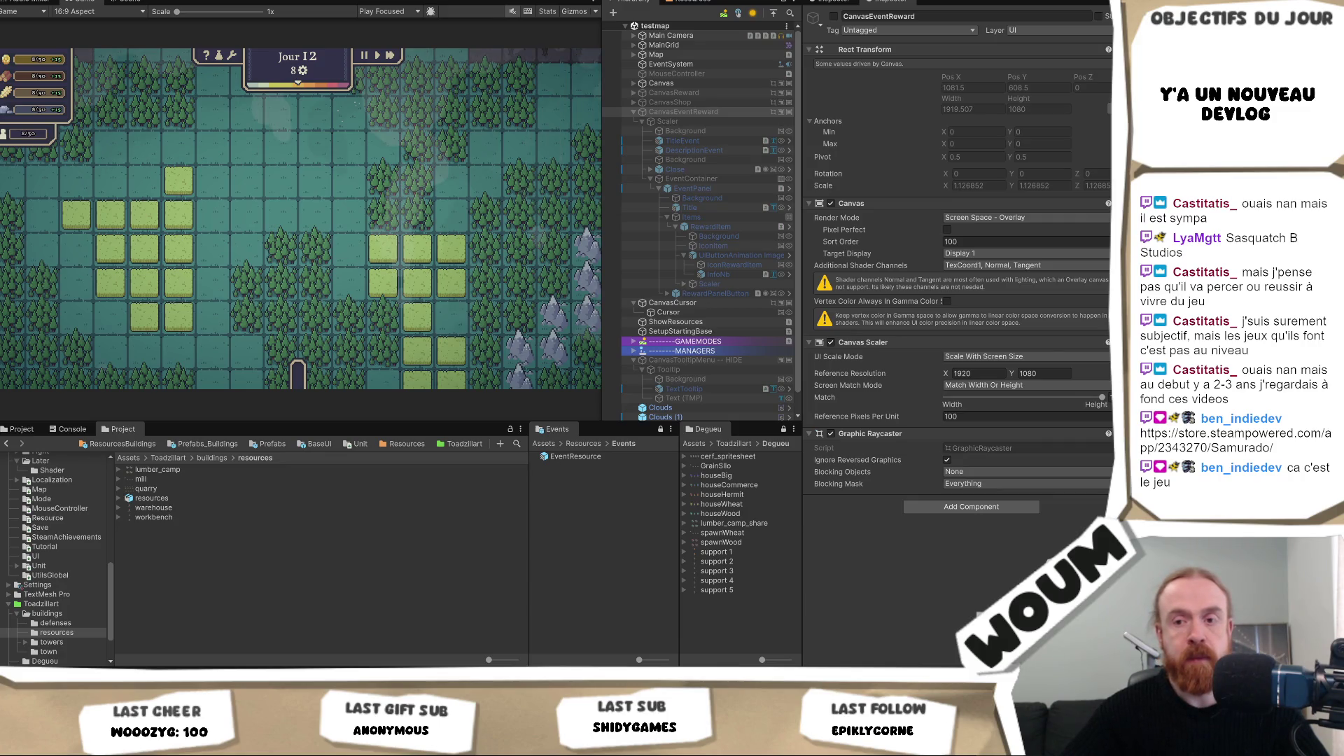
Step: Bring the browser with the r/valheim Reddit post back to the front
key(alt+Tab)
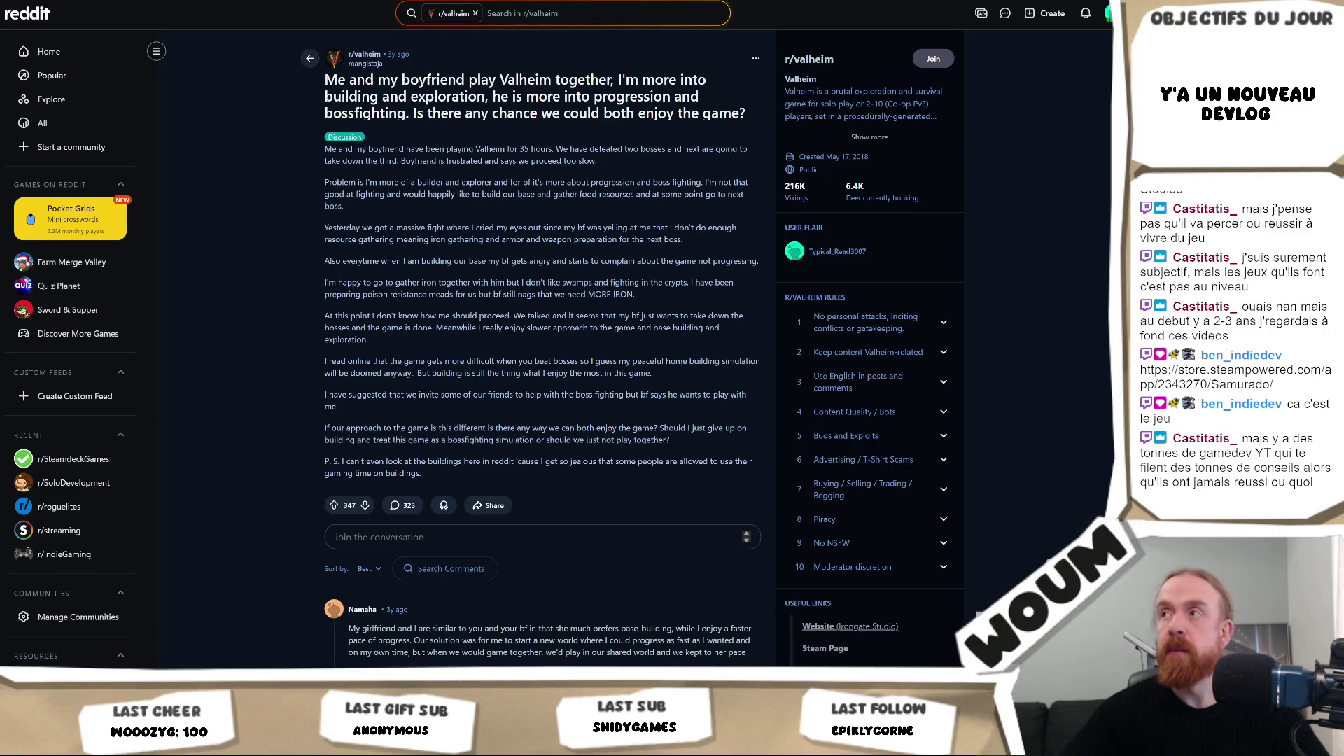
Step: Load the Samurado Steam store page from the copied URL
key(alt+Tab)
text(https://store.steampowered.com/app/2343270/Samurado/)
key(Return)
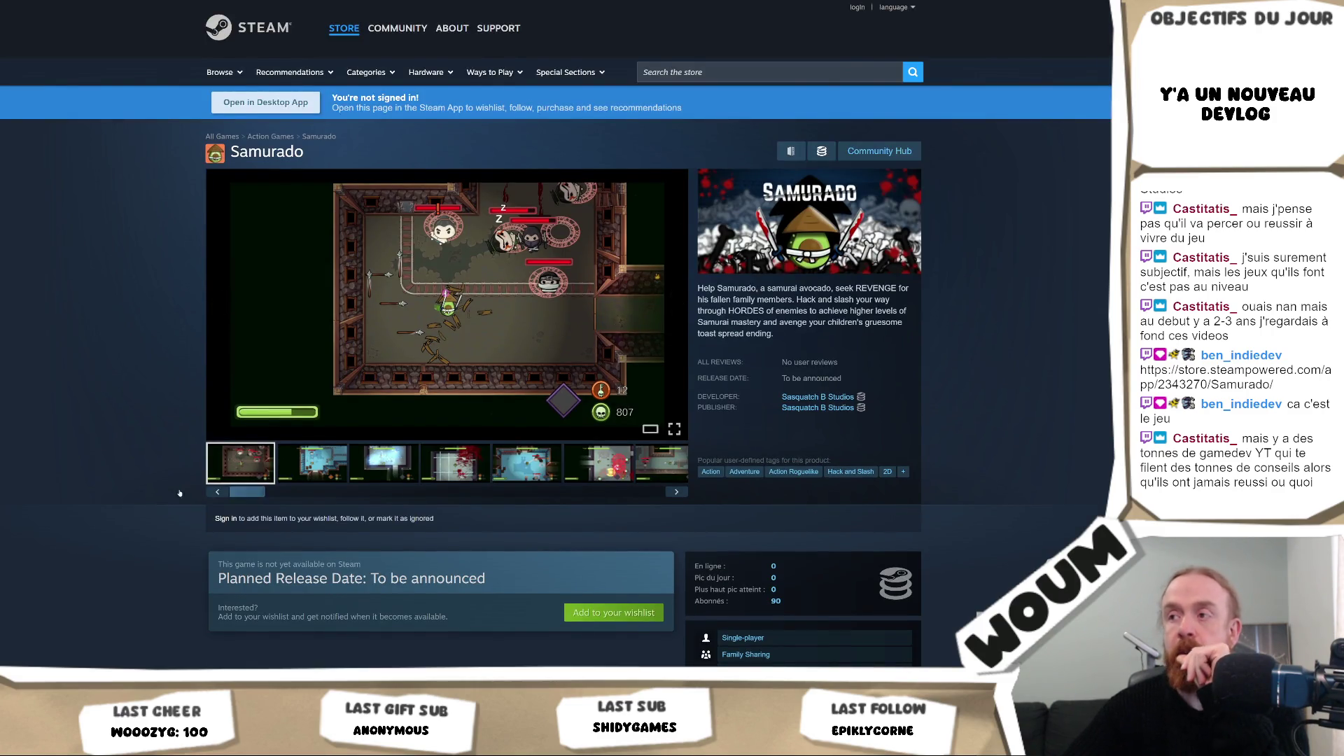
Step: Go from the Samurado page to the Sasquatch B Studios publisher page
scroll(69, 493, down, 5)
scroll(69, 493, up, 4)
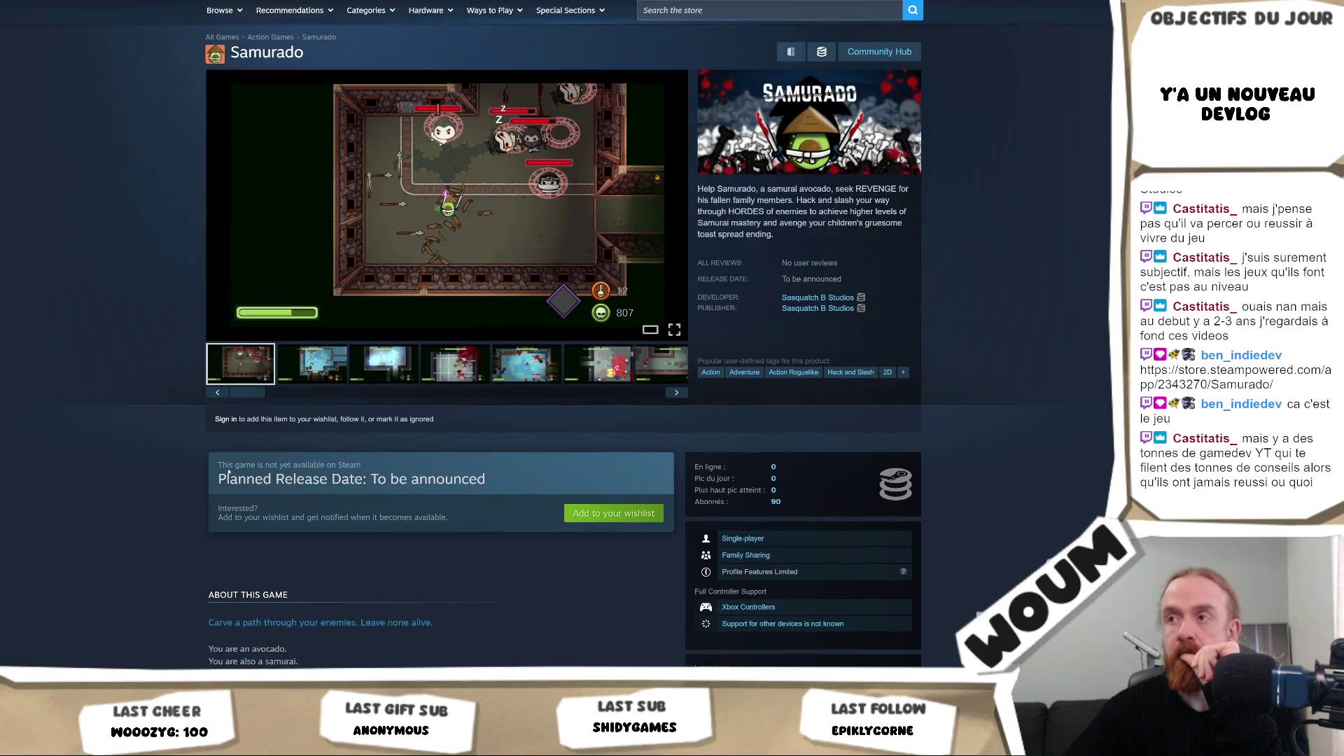
click(822, 308)
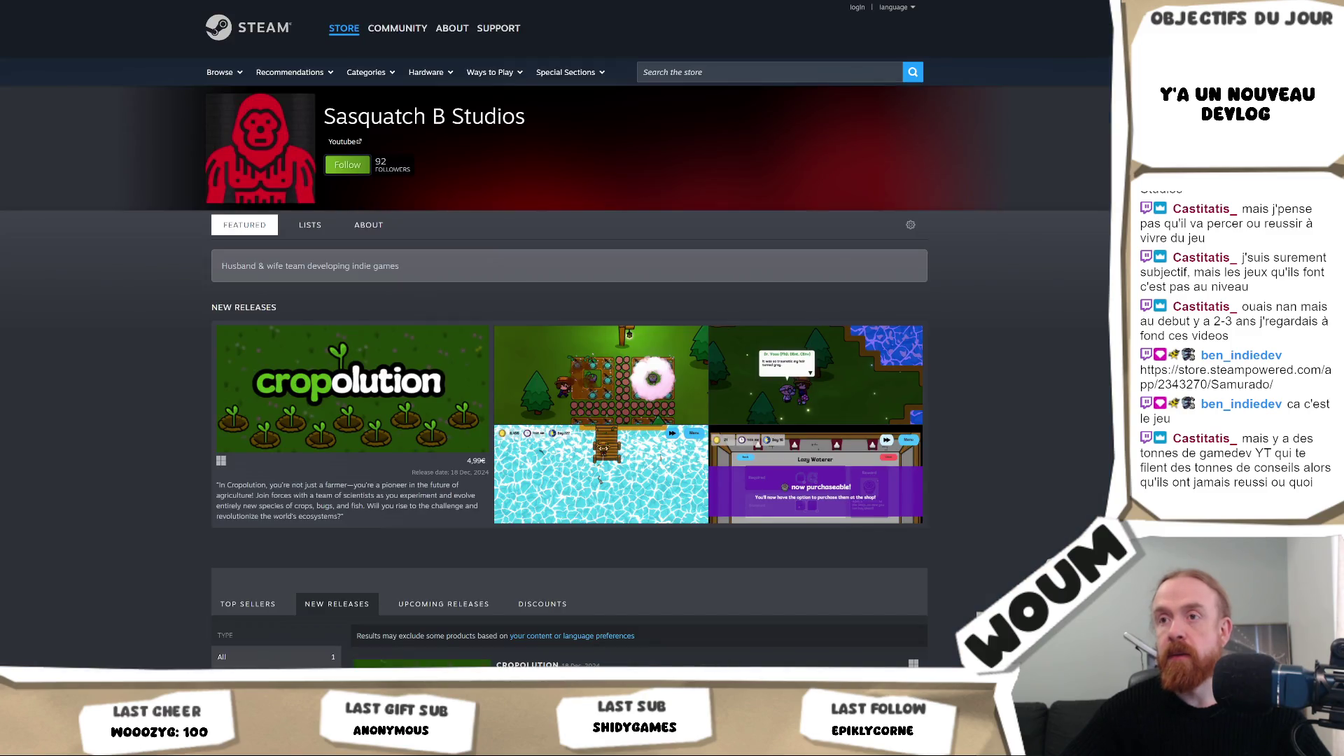
Step: Open the Cropolution store page from the publisher's releases
scroll(334, 394, down, 4)
scroll(333, 394, up, 4)
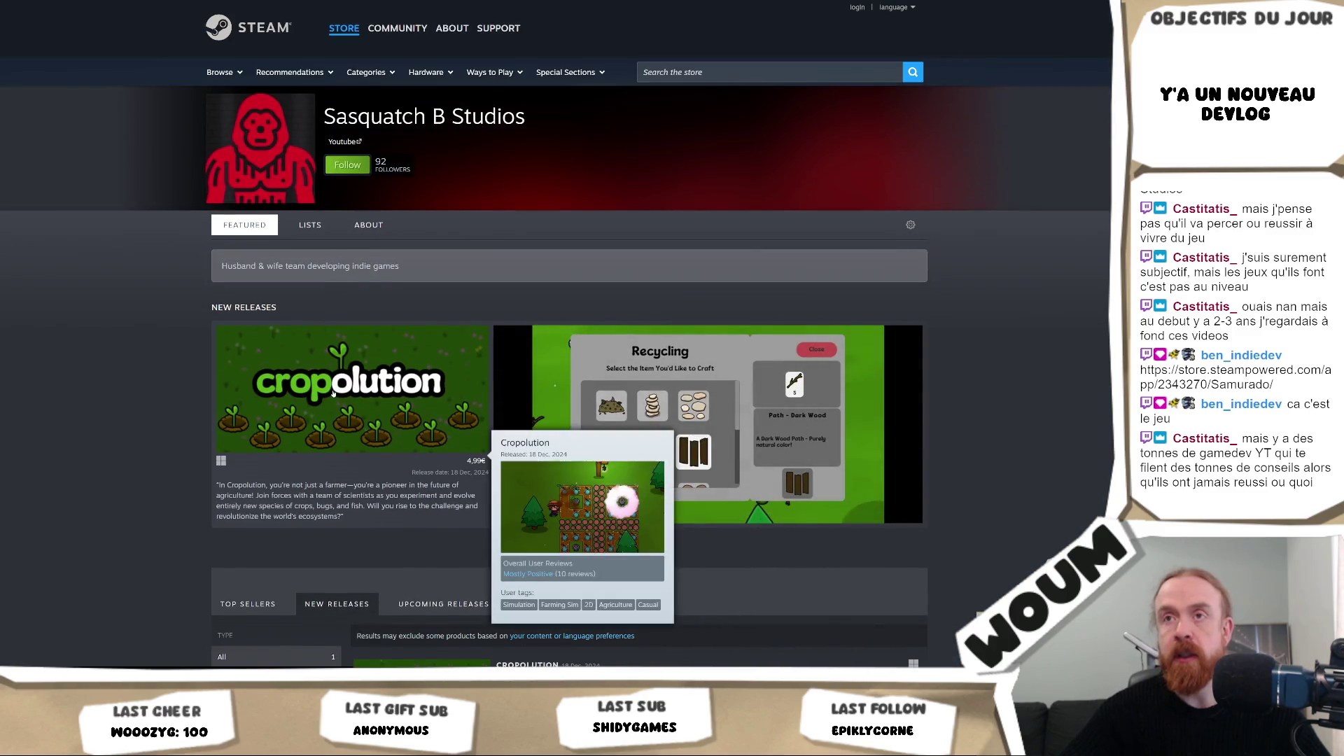
click(334, 394)
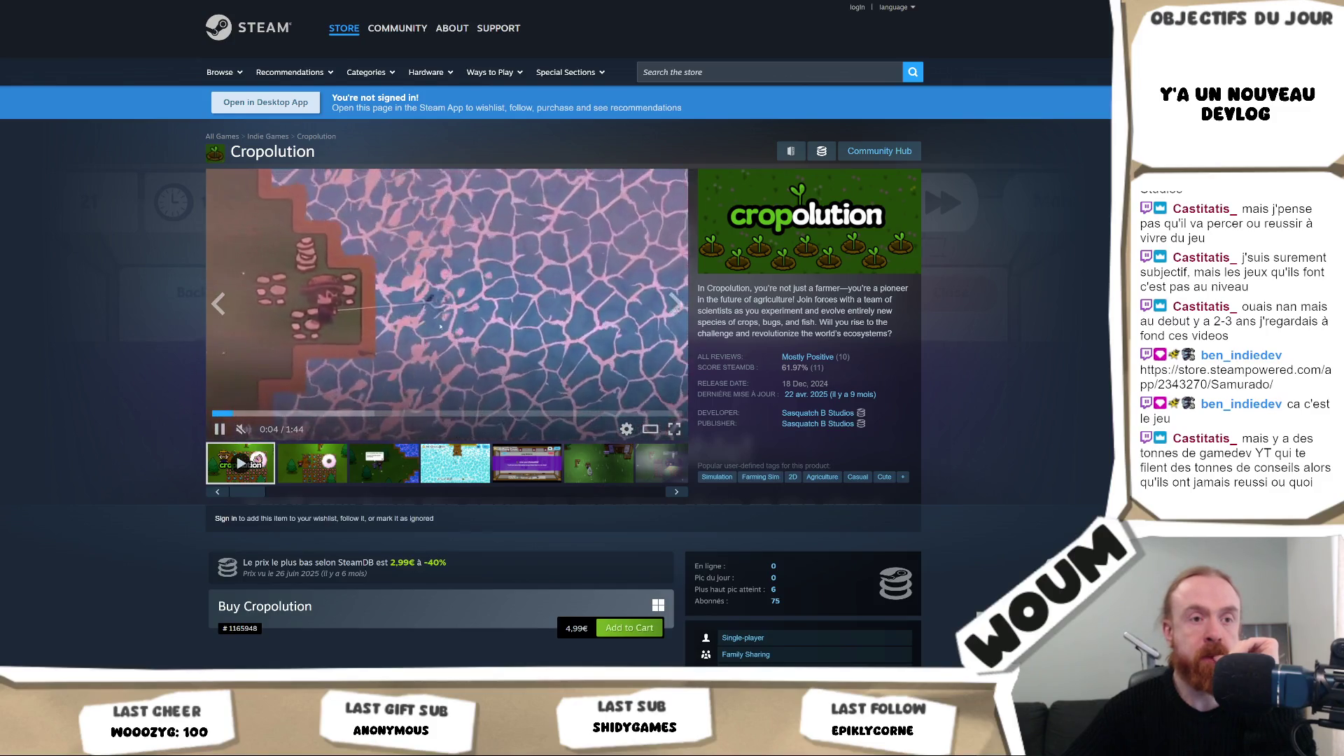
Step: Pause the Cropolution trailer and bring up the Sasquatch B Studios YouTube channel home page
click(380, 343)
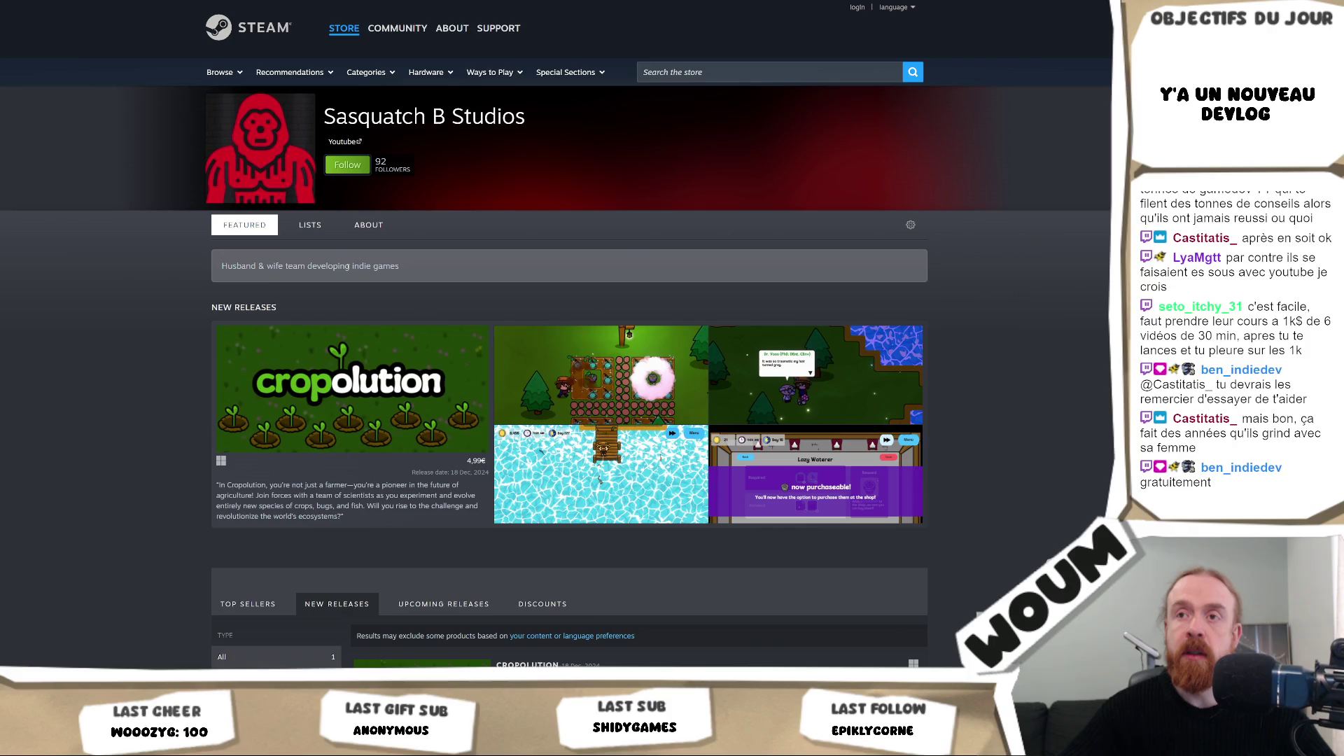
scroll(514, 244, down, 3)
scroll(514, 244, up, 3)
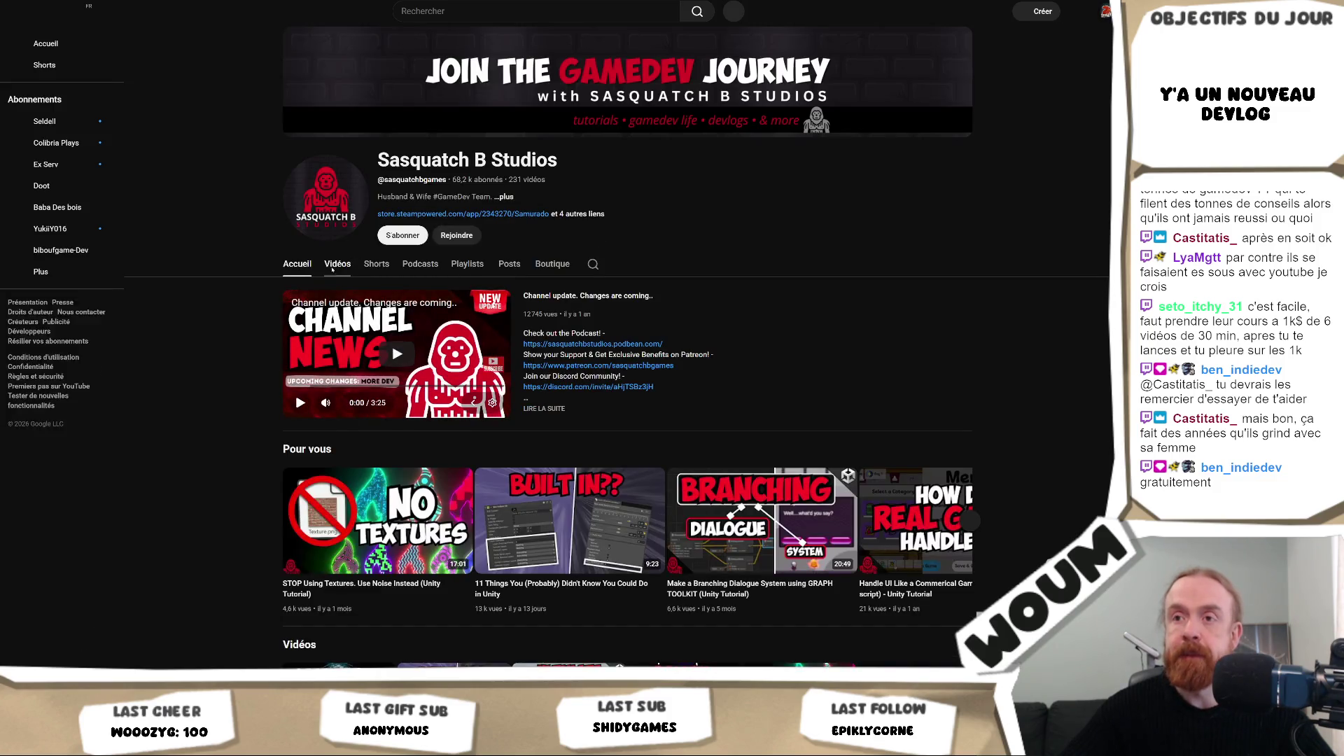
Step: Show the channel's Vidéos grid and scroll down through the newest uploads
click(334, 266)
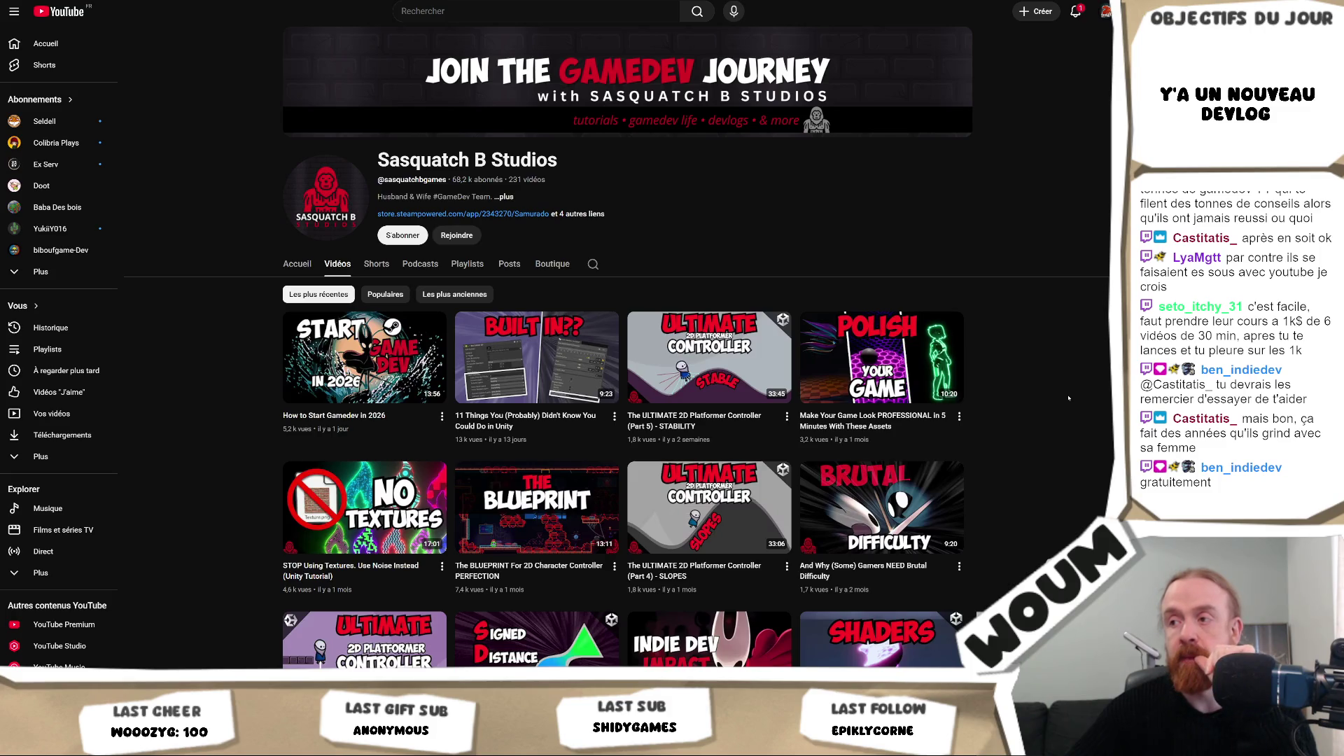
scroll(1068, 398, down, 2)
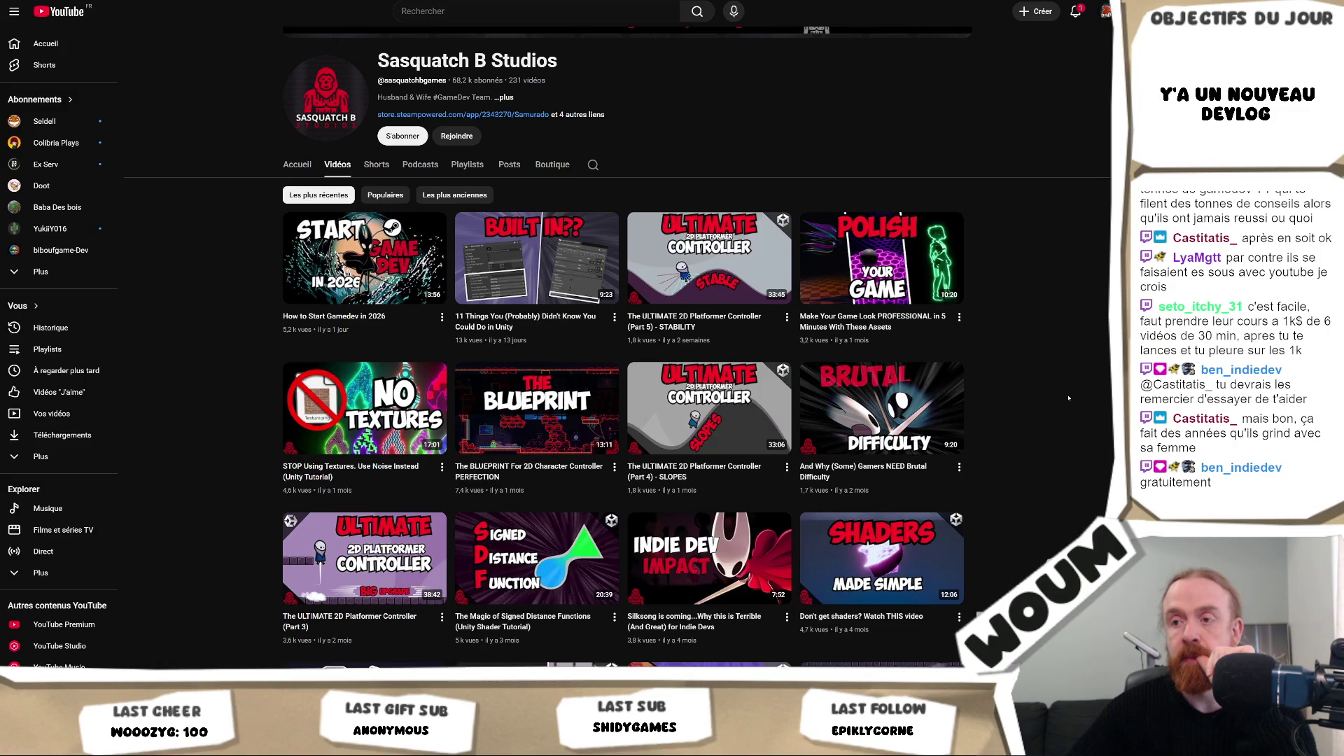
scroll(1068, 398, down, 2)
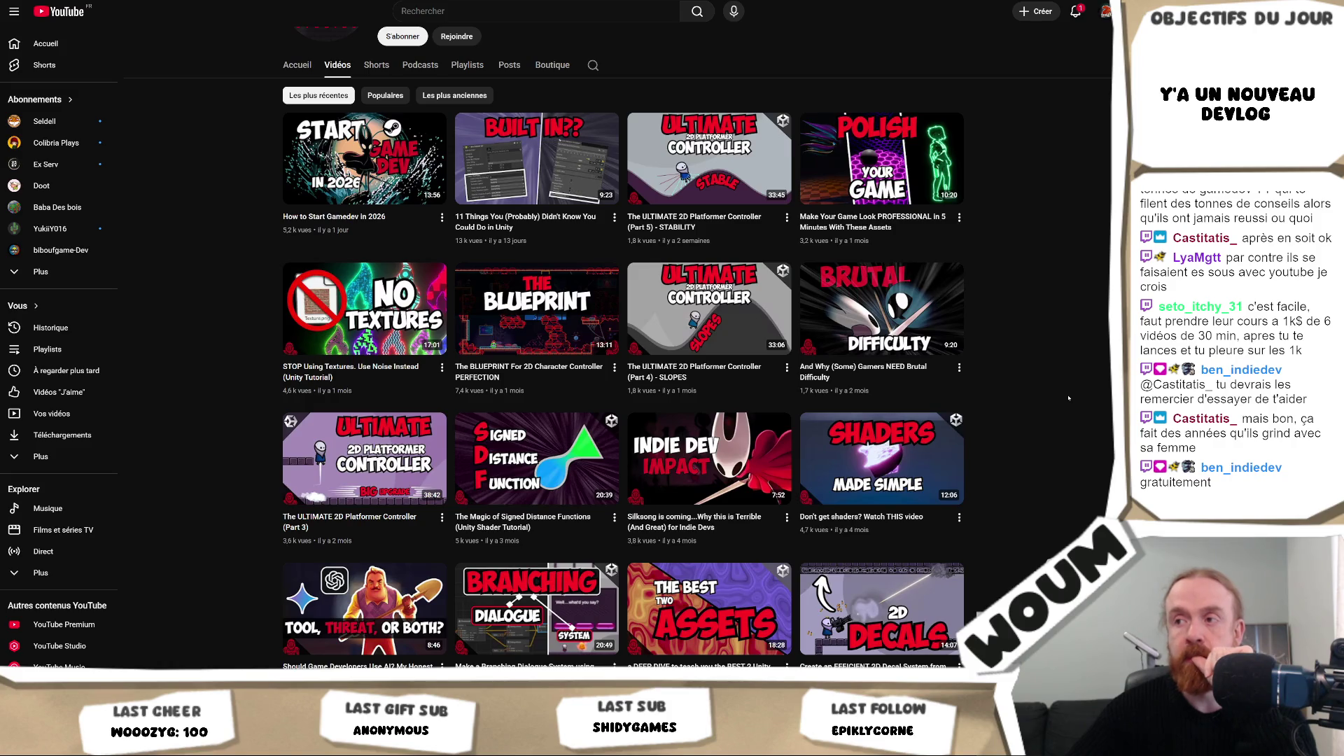
scroll(1068, 398, down, 2)
scroll(1068, 398, down, 2)
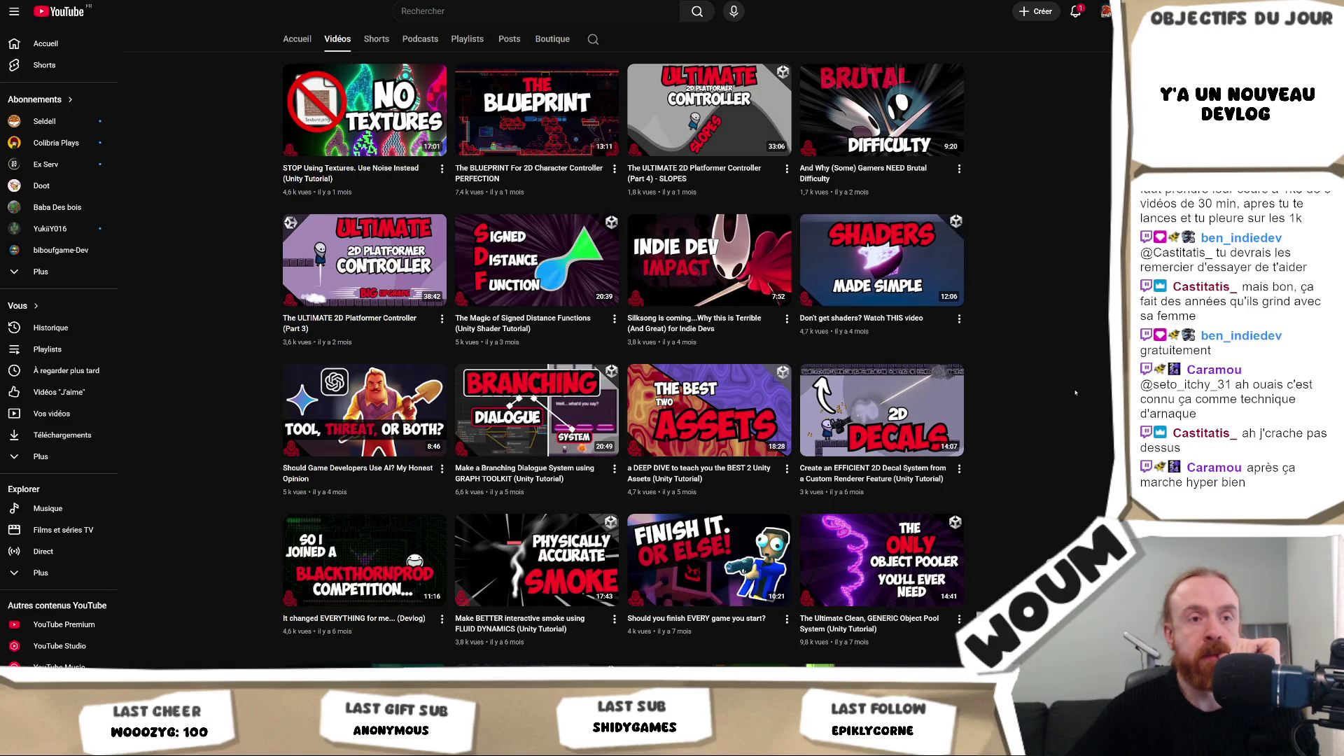
Step: Return to the top and open the channel details: 68,2 k subscribers, 5 380 684 views
scroll(1075, 393, down, 5)
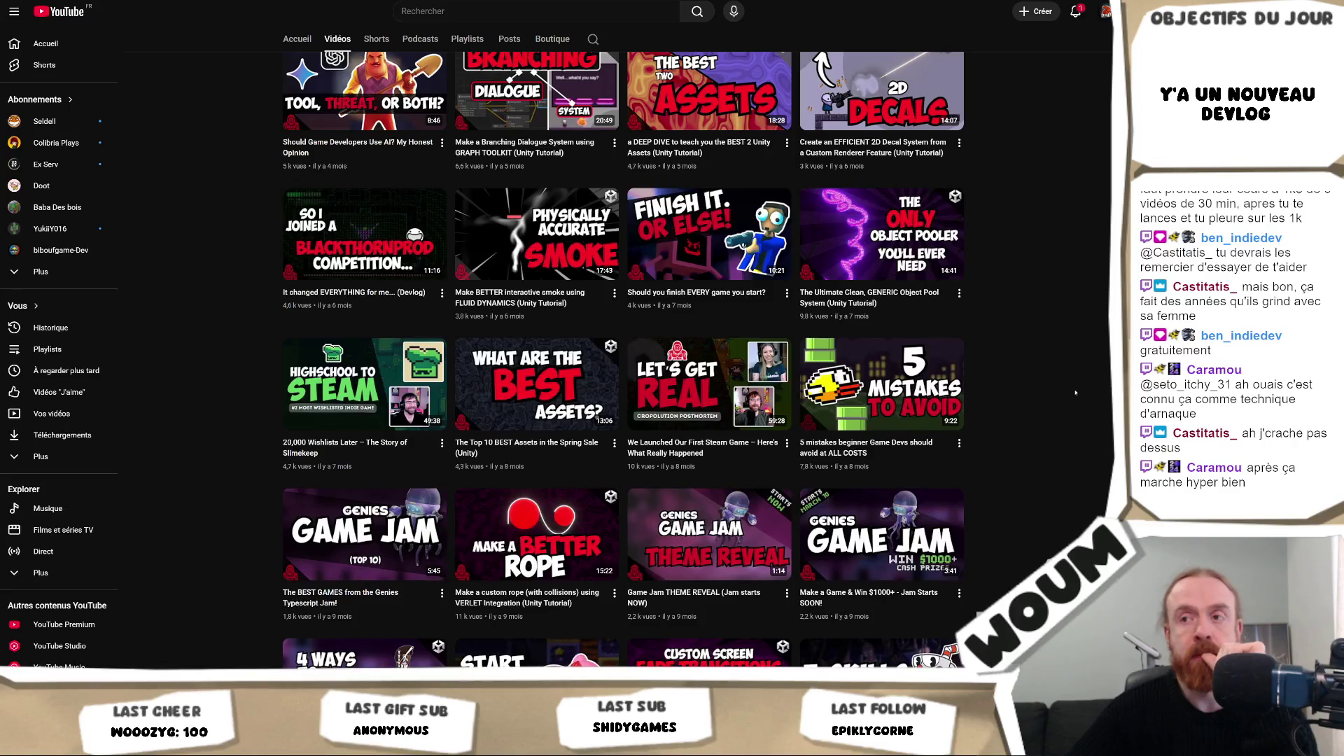
scroll(1075, 393, down, 6)
scroll(483, 255, up, 18)
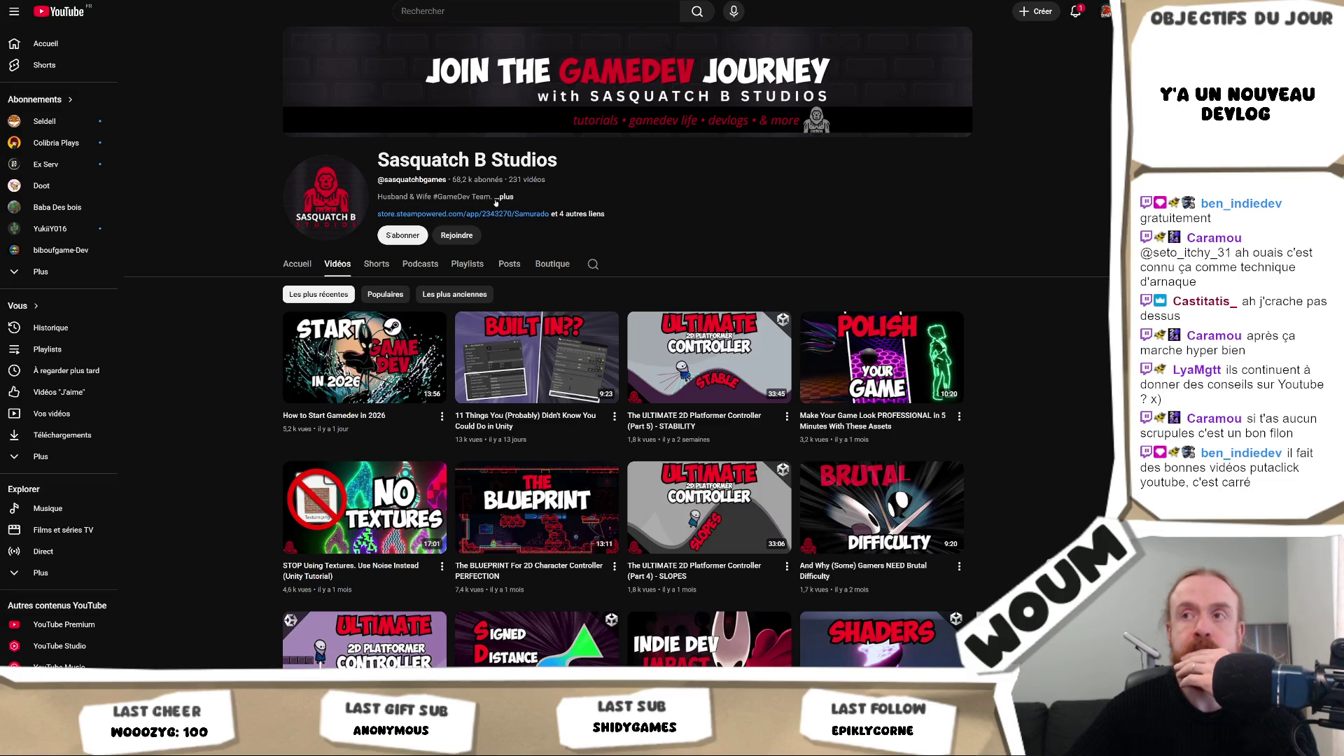
click(503, 197)
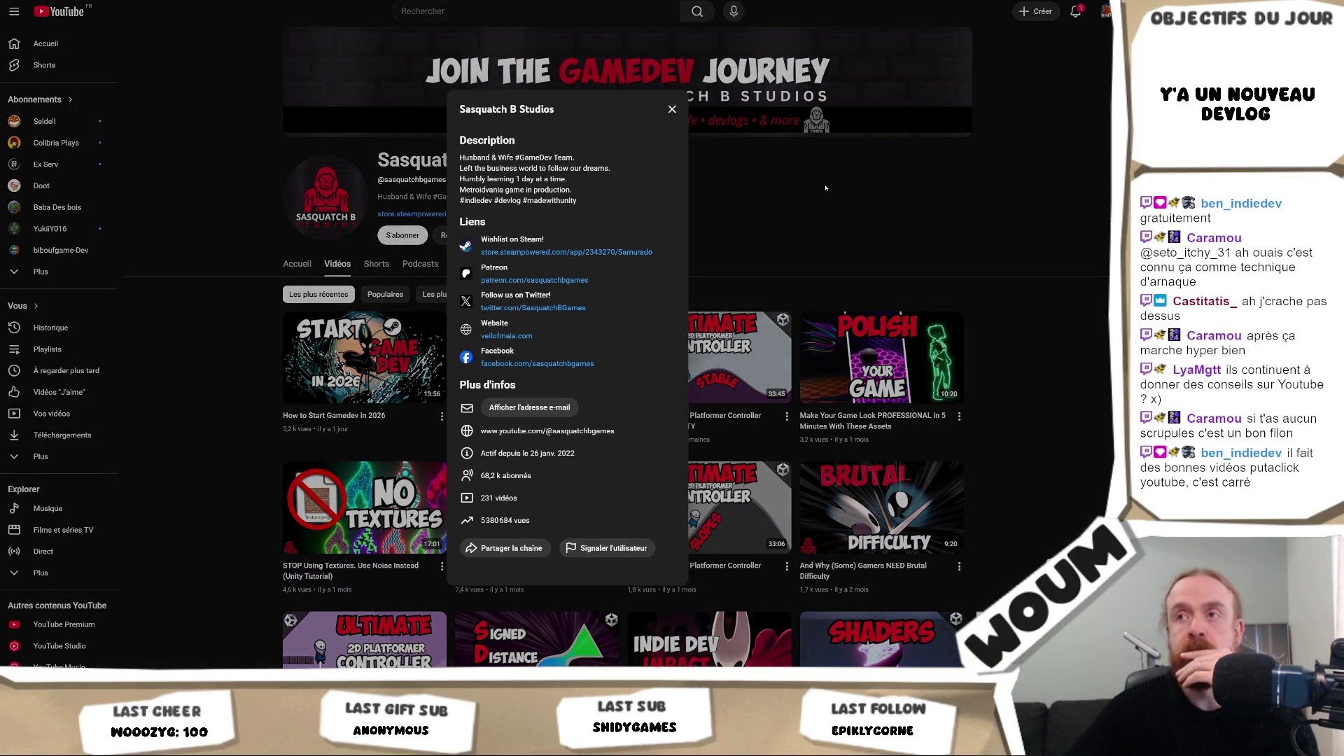
click(832, 206)
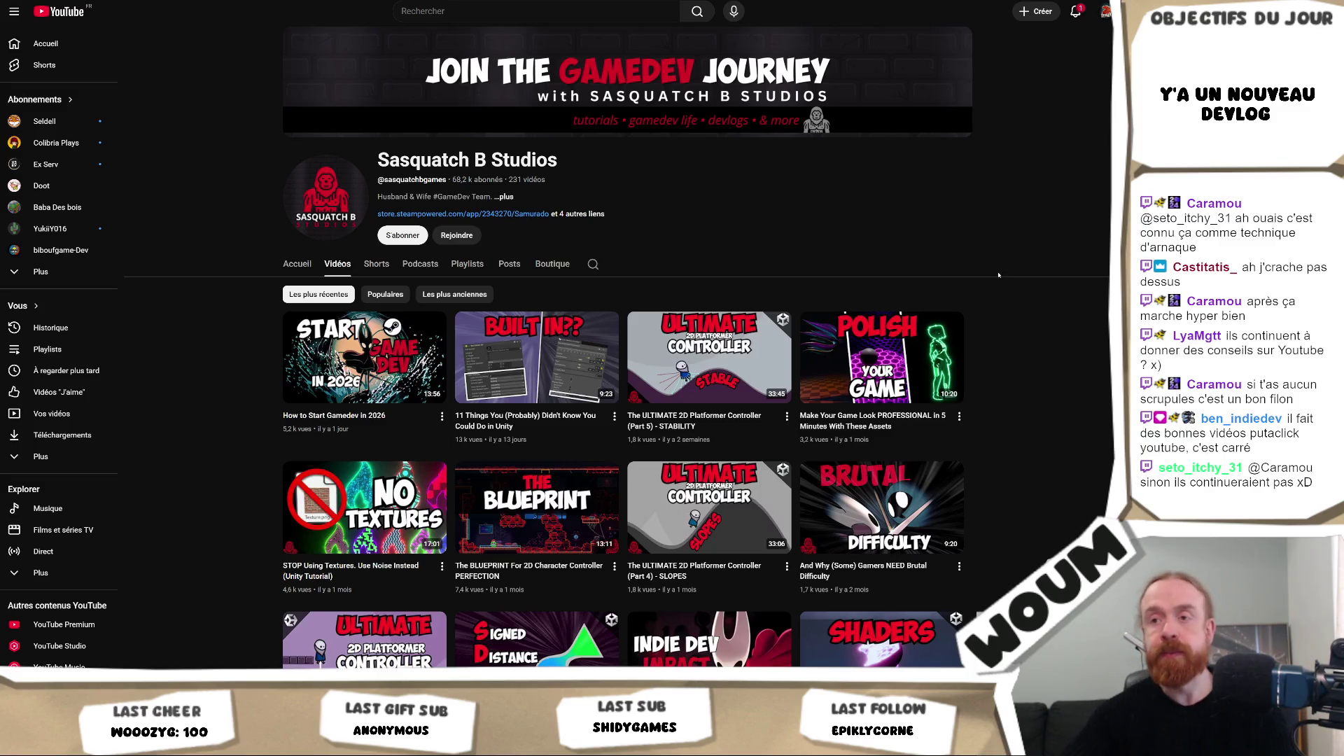
Step: Scroll the Videos grid down to the earliest upload, 'Starting a Full-Time Indie Game Studio'
scroll(1001, 294, down, 3)
scroll(1003, 300, down, 20)
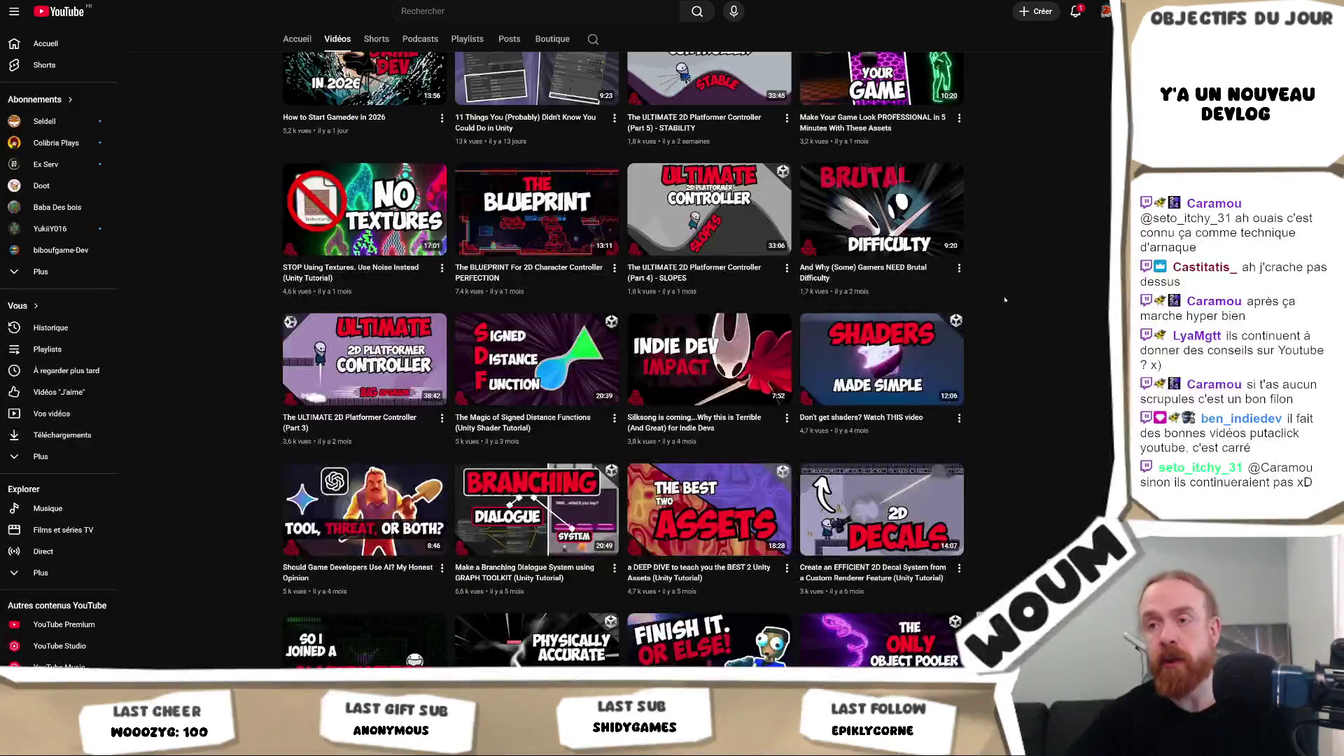
scroll(1010, 293, down, 4)
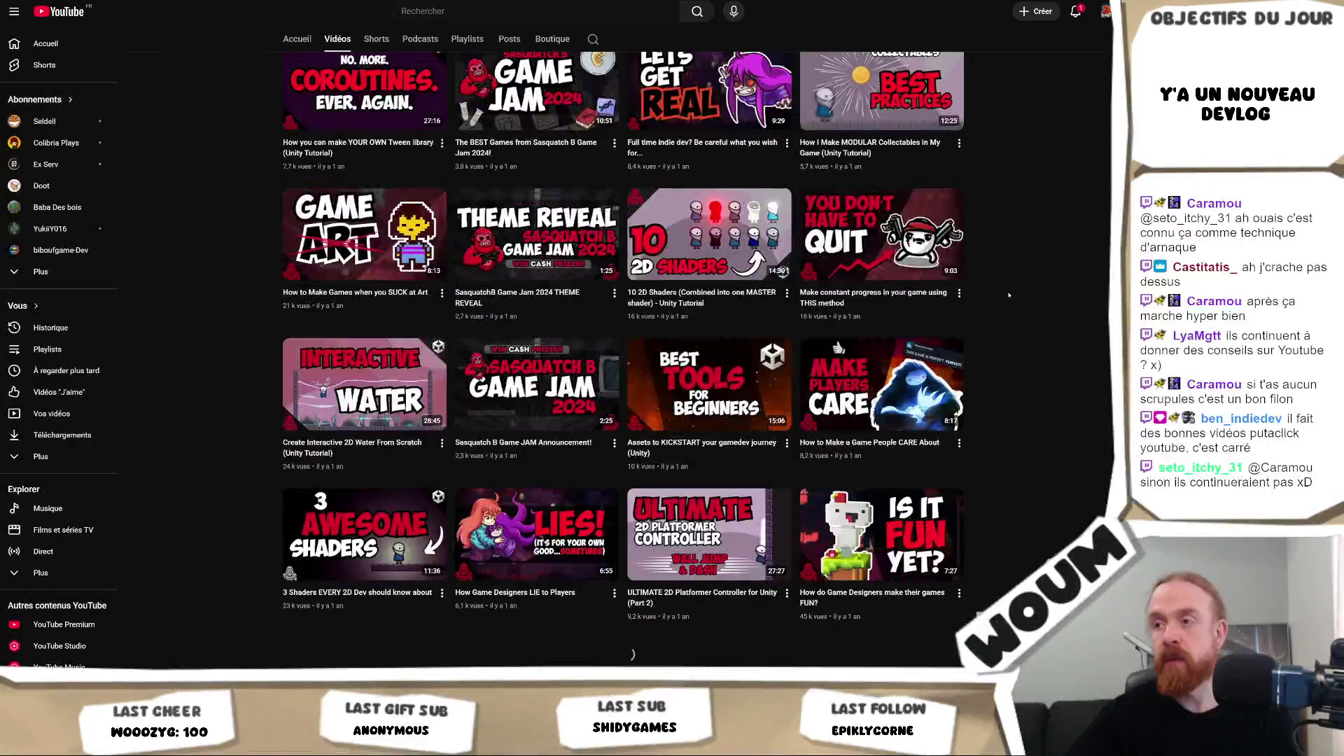
scroll(1009, 294, down, 13)
scroll(1009, 294, down, 2)
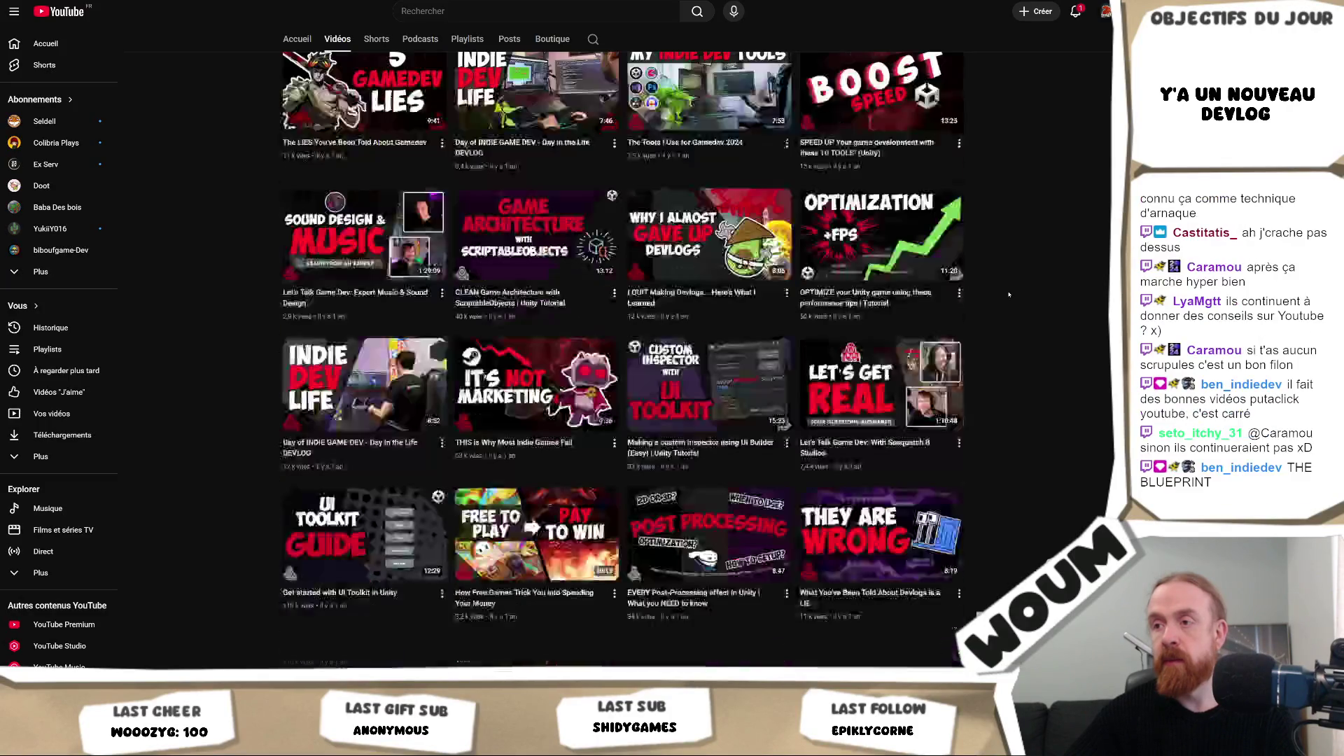
scroll(1009, 294, down, 4)
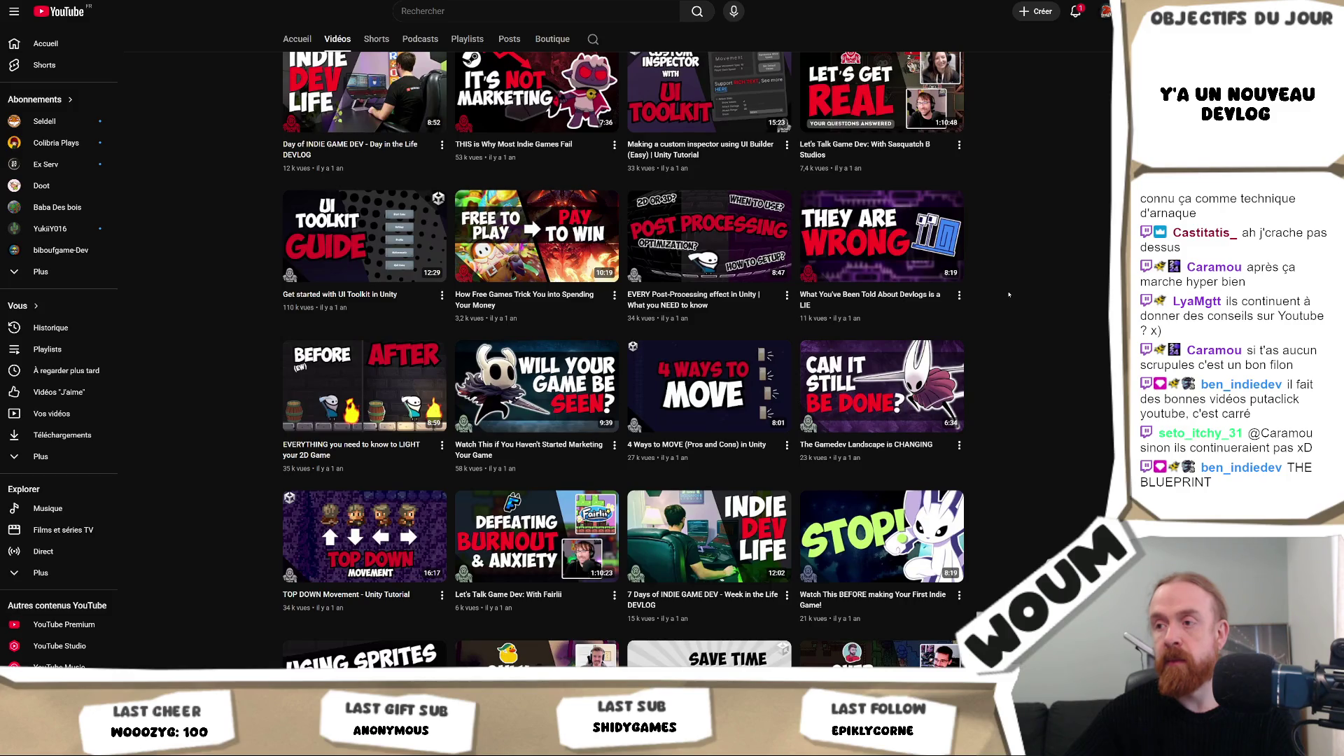
scroll(1009, 294, down, 1)
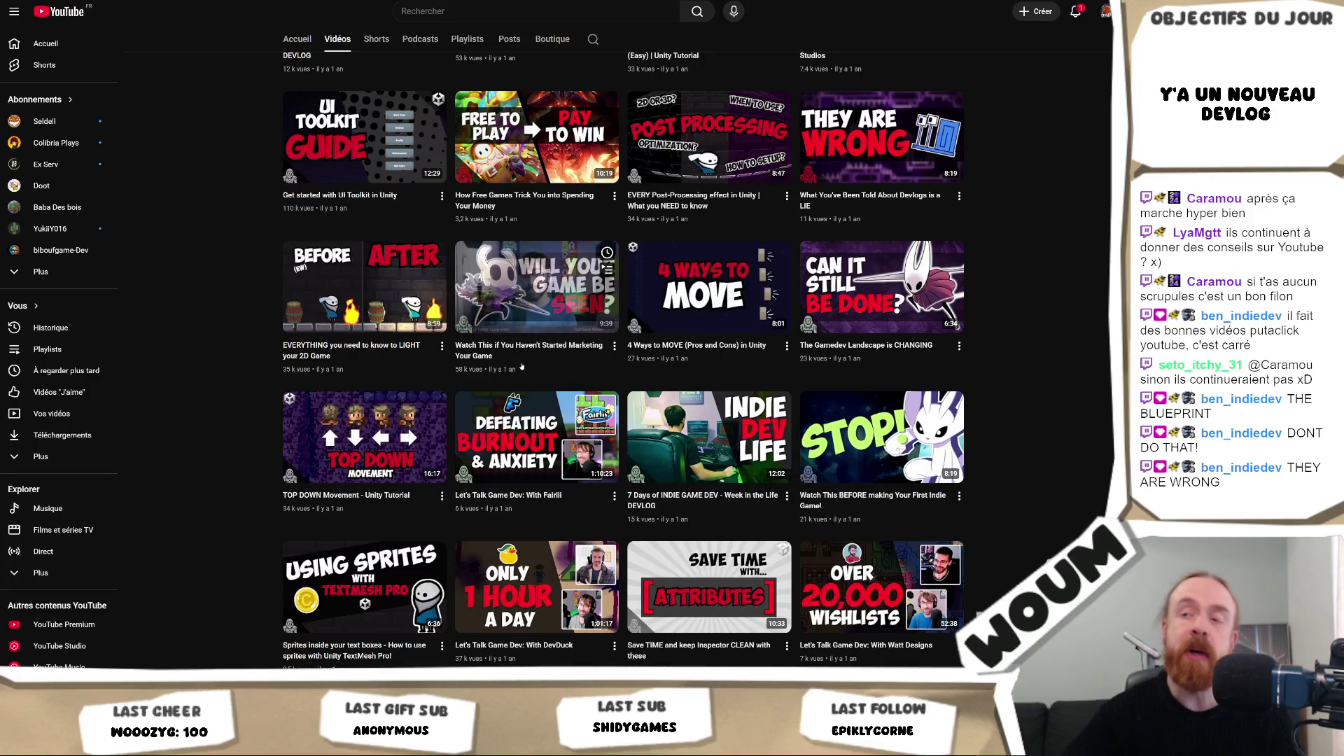
mouse_move(586, 372)
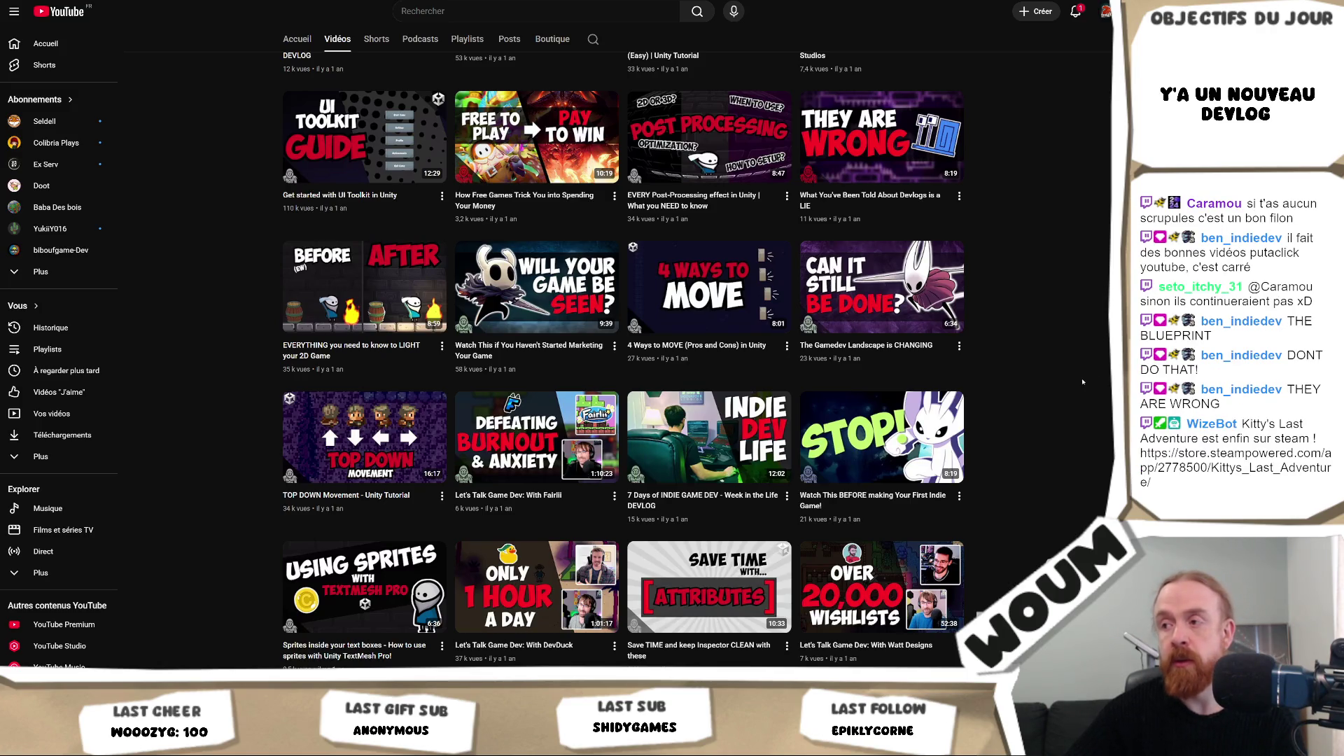
scroll(1082, 381, down, 2)
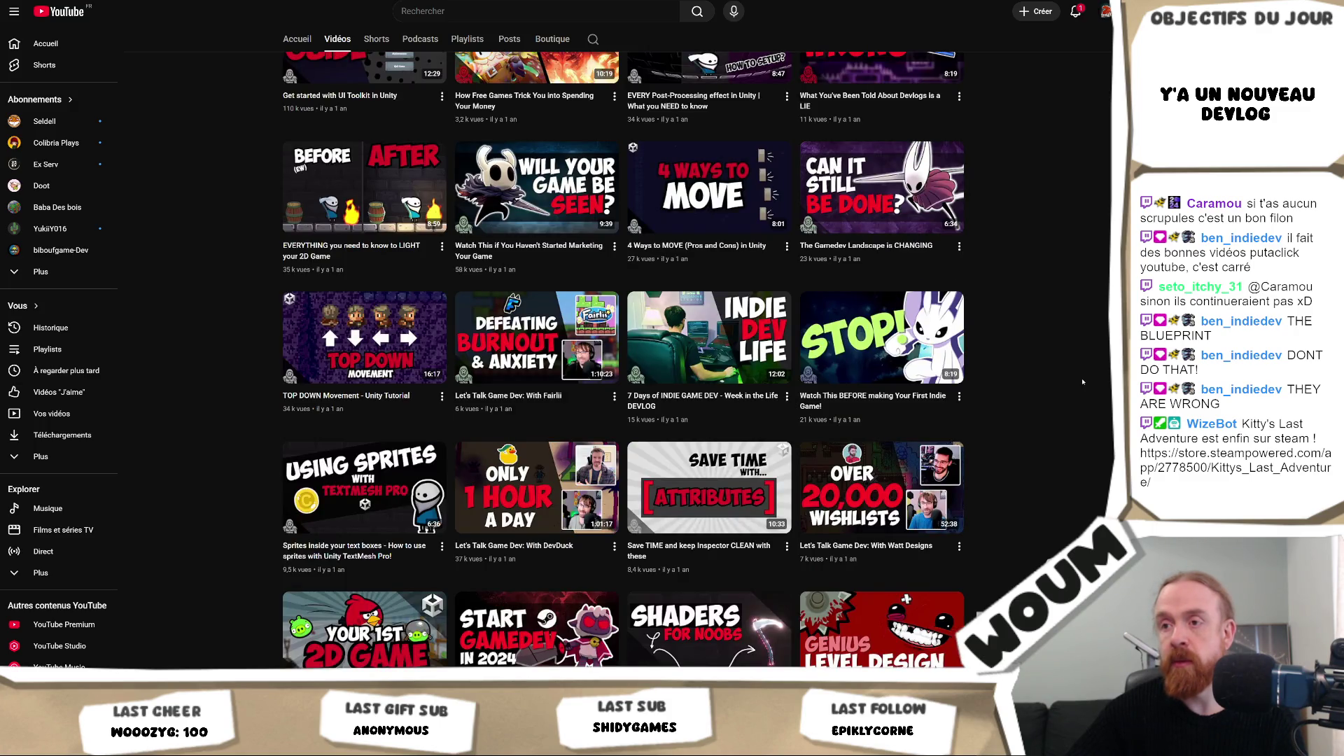
scroll(1083, 381, down, 2)
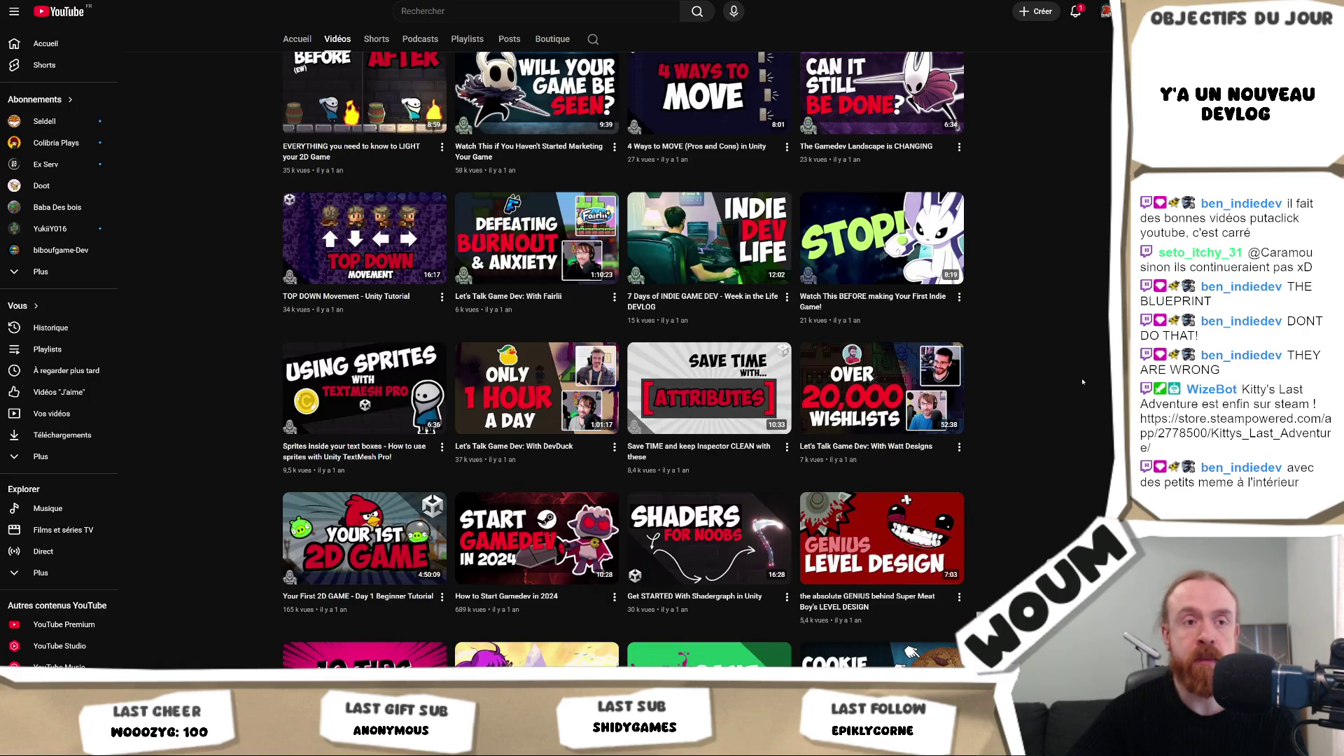
scroll(1083, 381, up, 2)
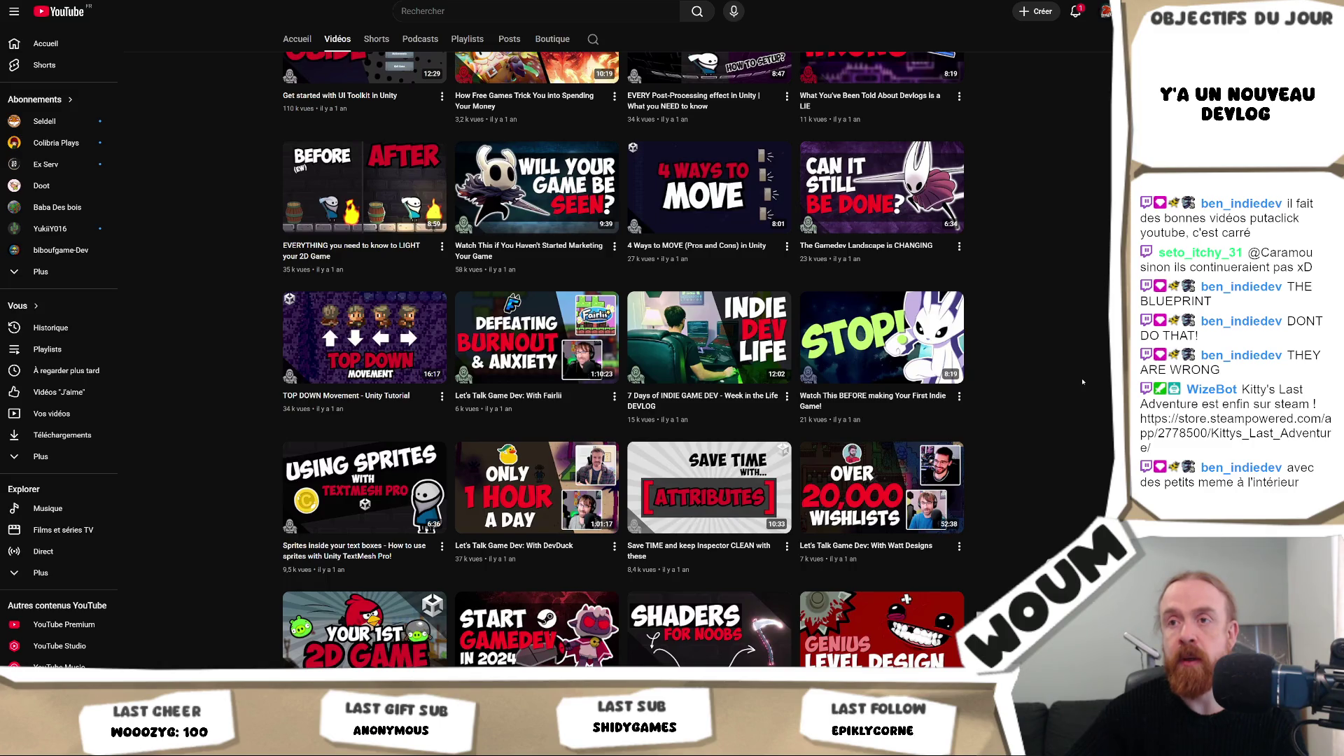
scroll(1082, 382, down, 4)
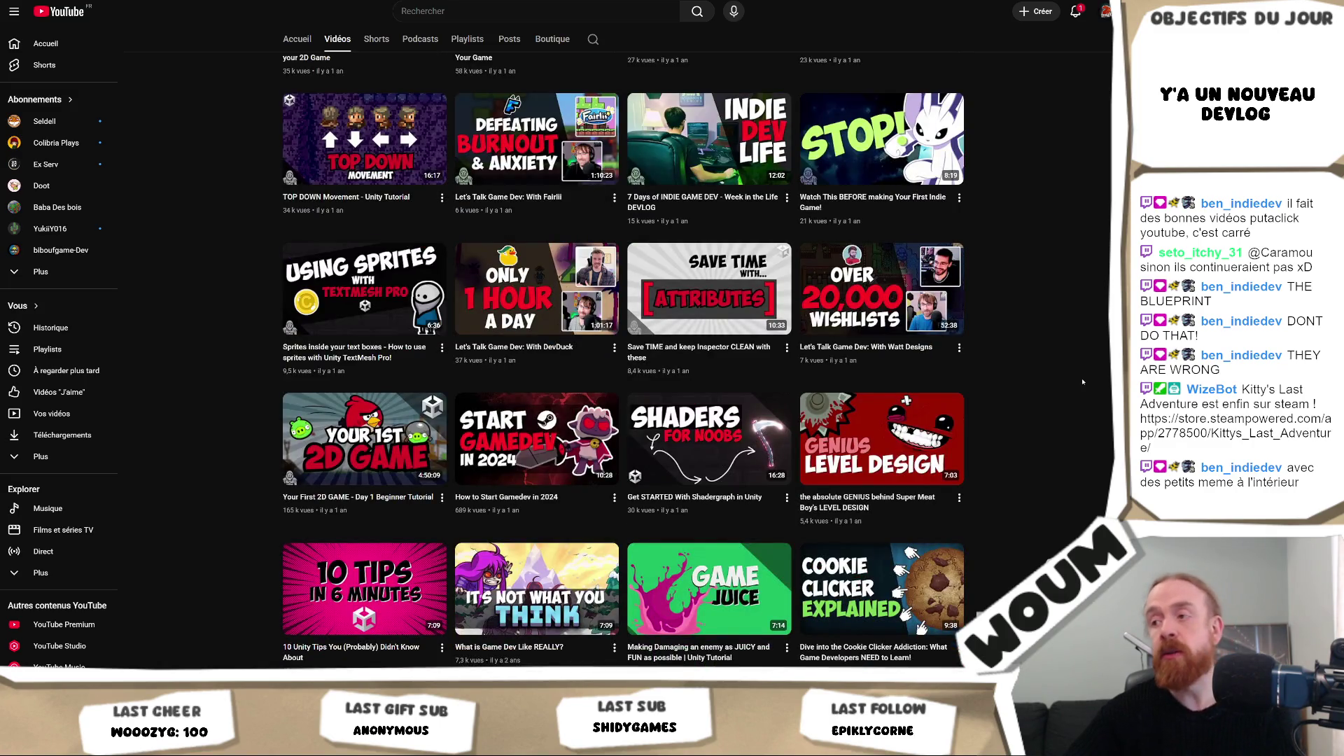
scroll(1082, 381, down, 2)
scroll(1083, 377, down, 4)
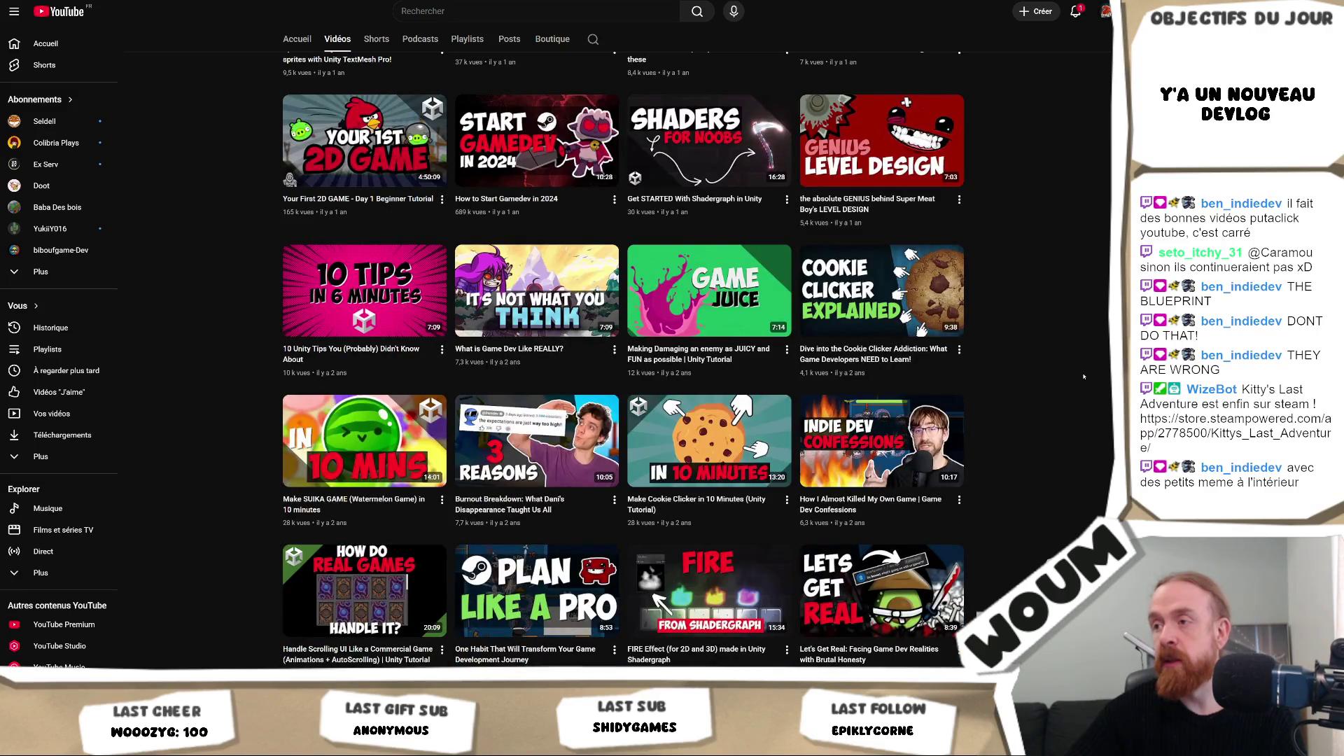
scroll(1083, 376, down, 4)
scroll(1083, 376, down, 14)
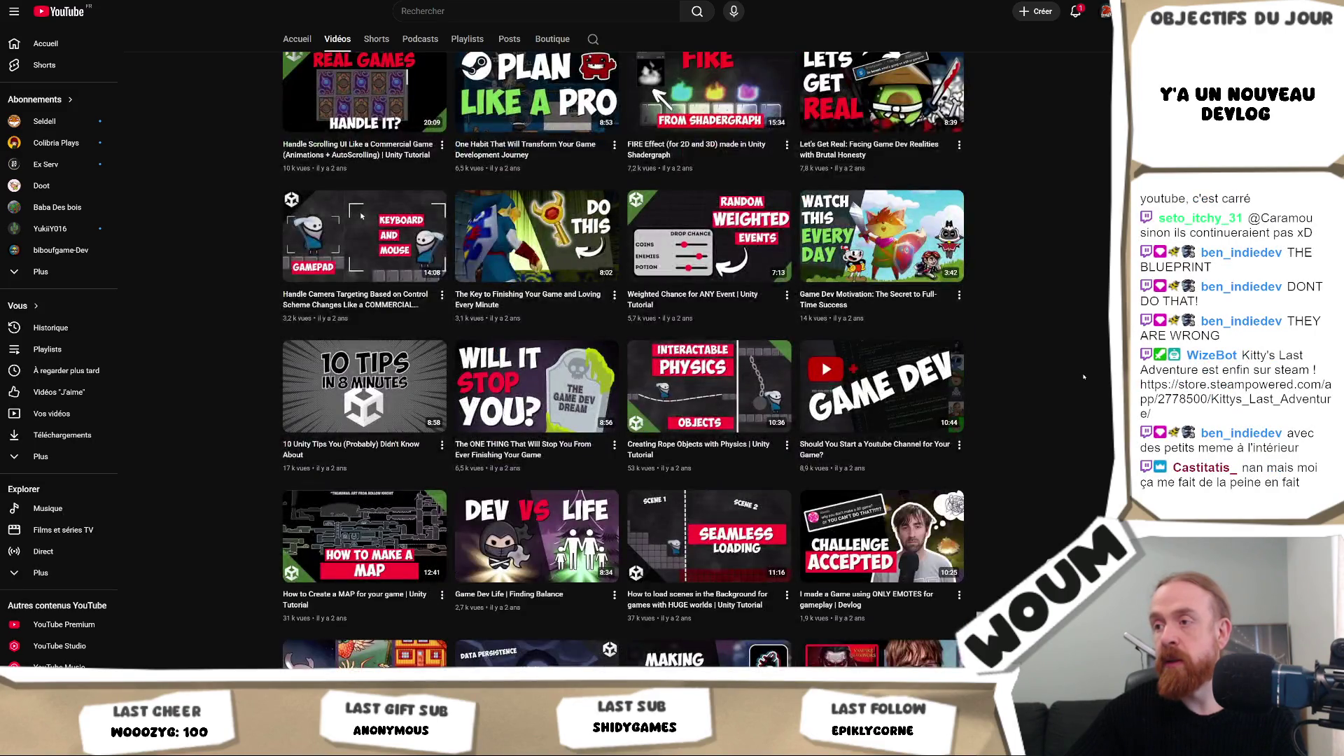
scroll(1083, 377, down, 5)
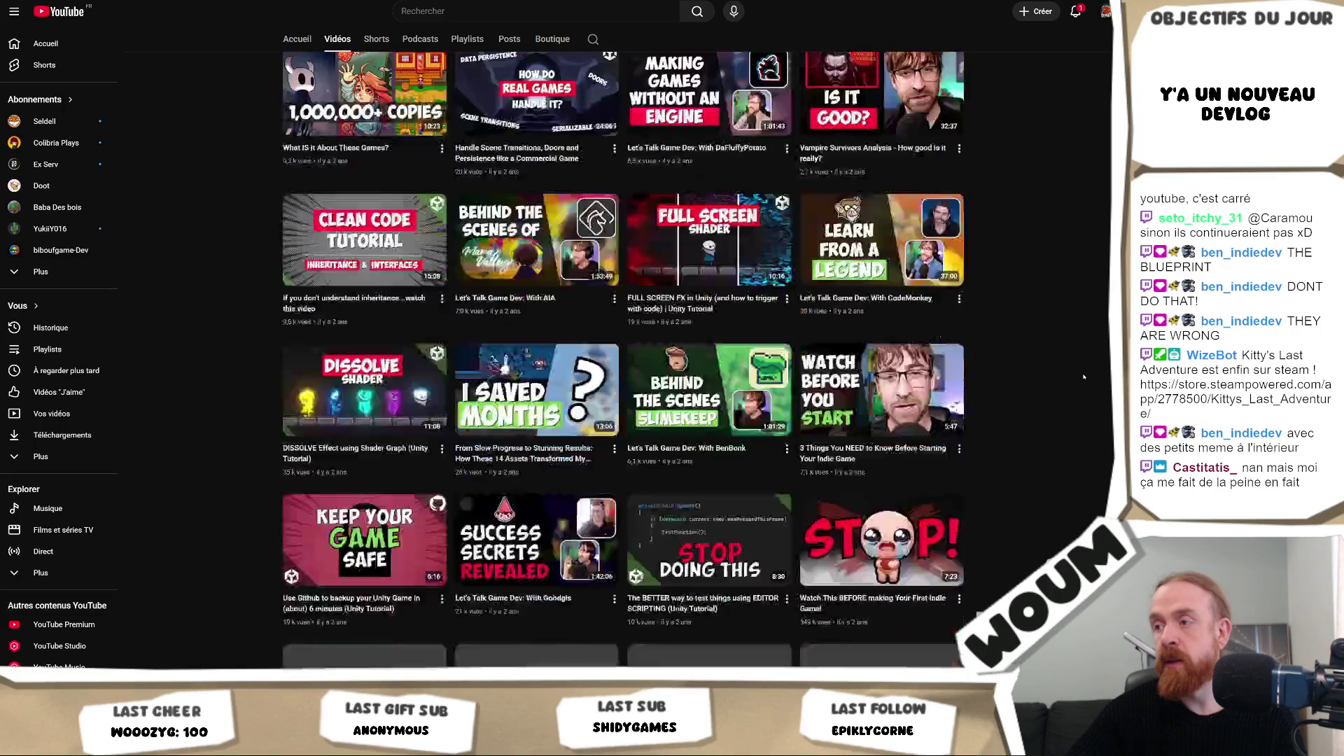
scroll(1083, 376, down, 6)
scroll(1083, 377, down, 5)
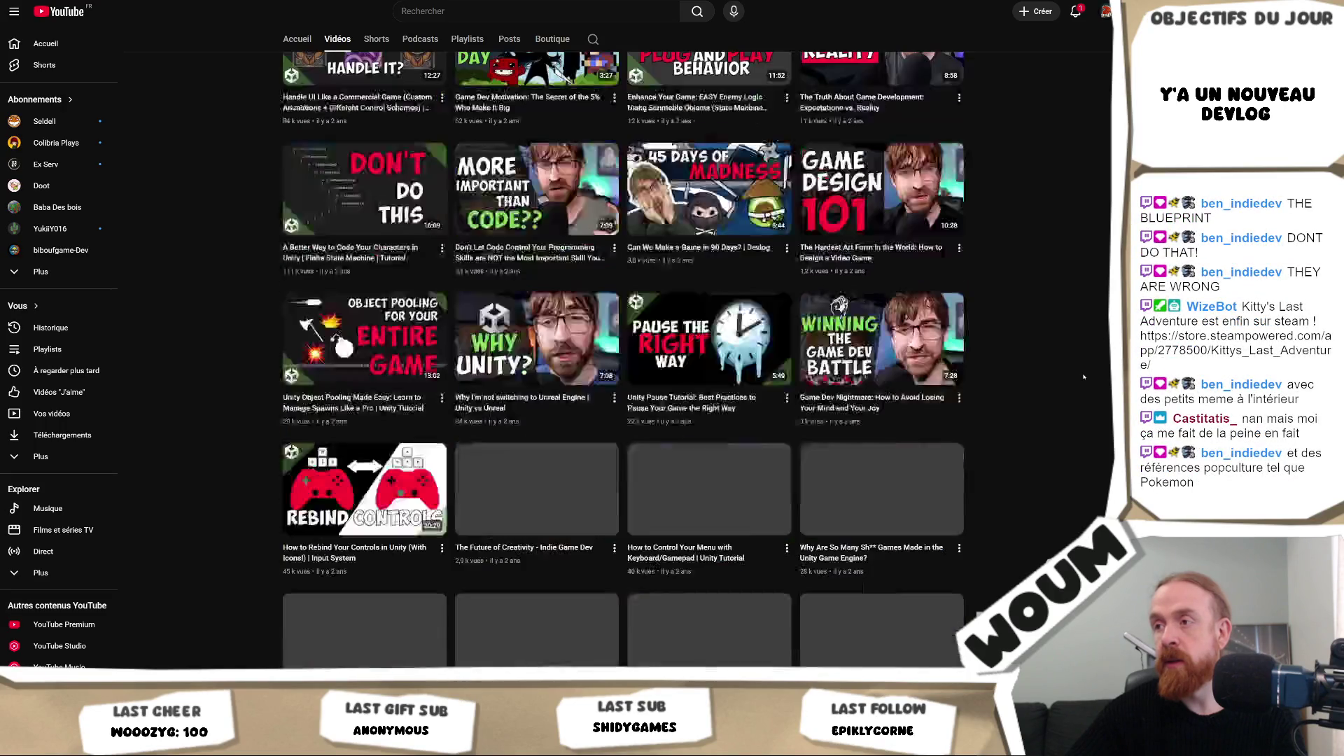
scroll(1083, 377, down, 6)
scroll(1083, 377, down, 10)
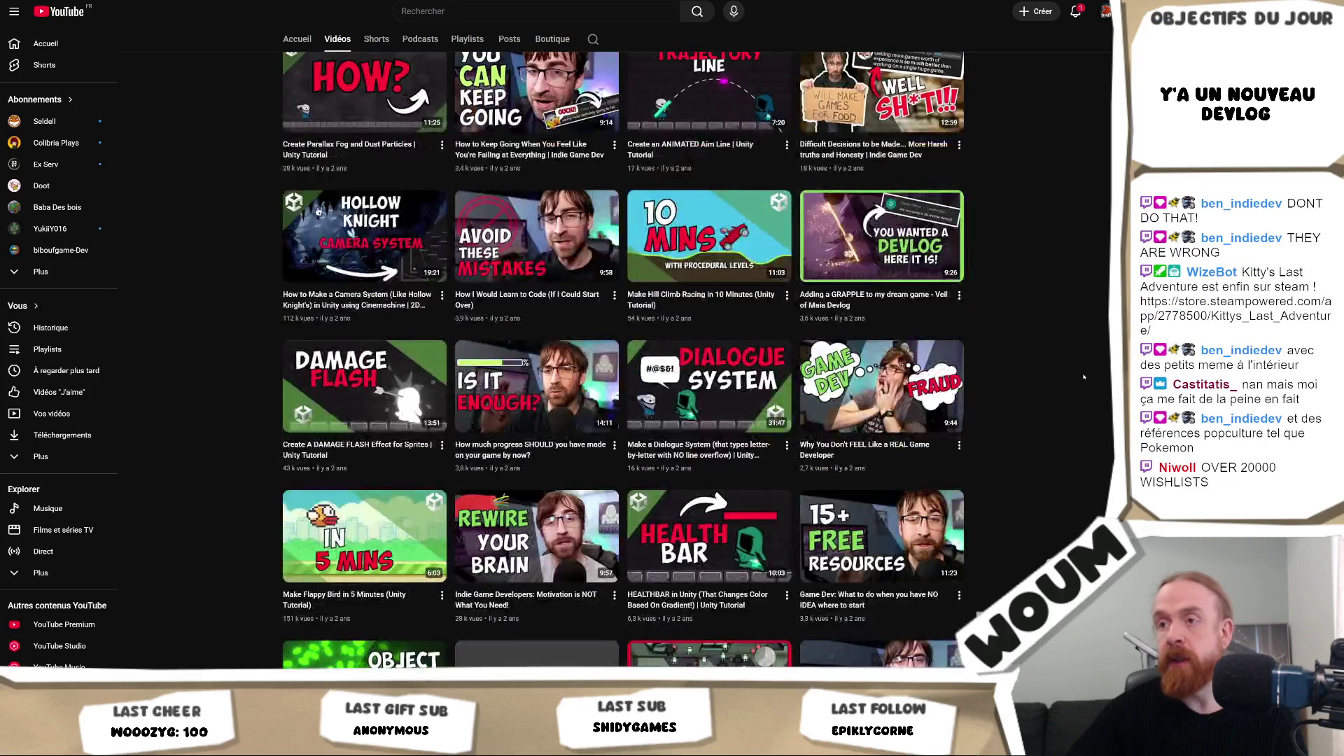
scroll(1048, 552, down, 4)
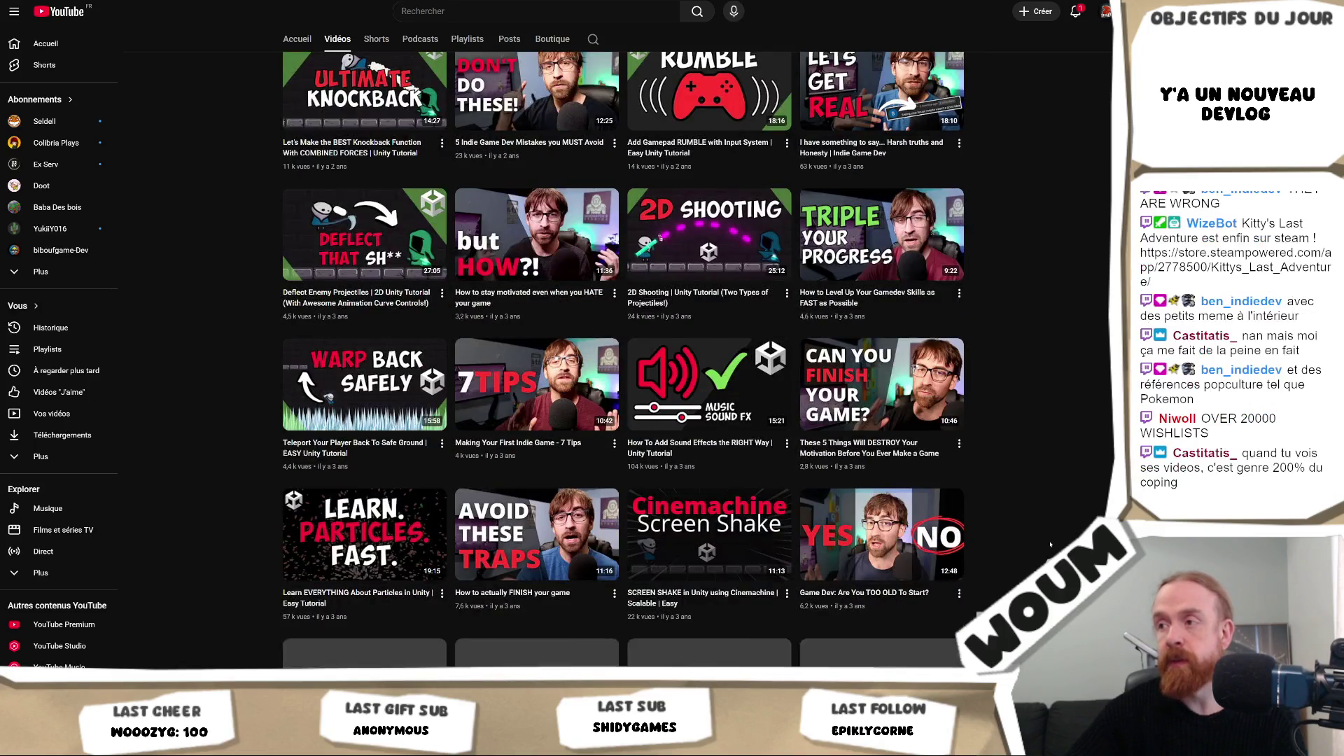
scroll(1048, 549, down, 6)
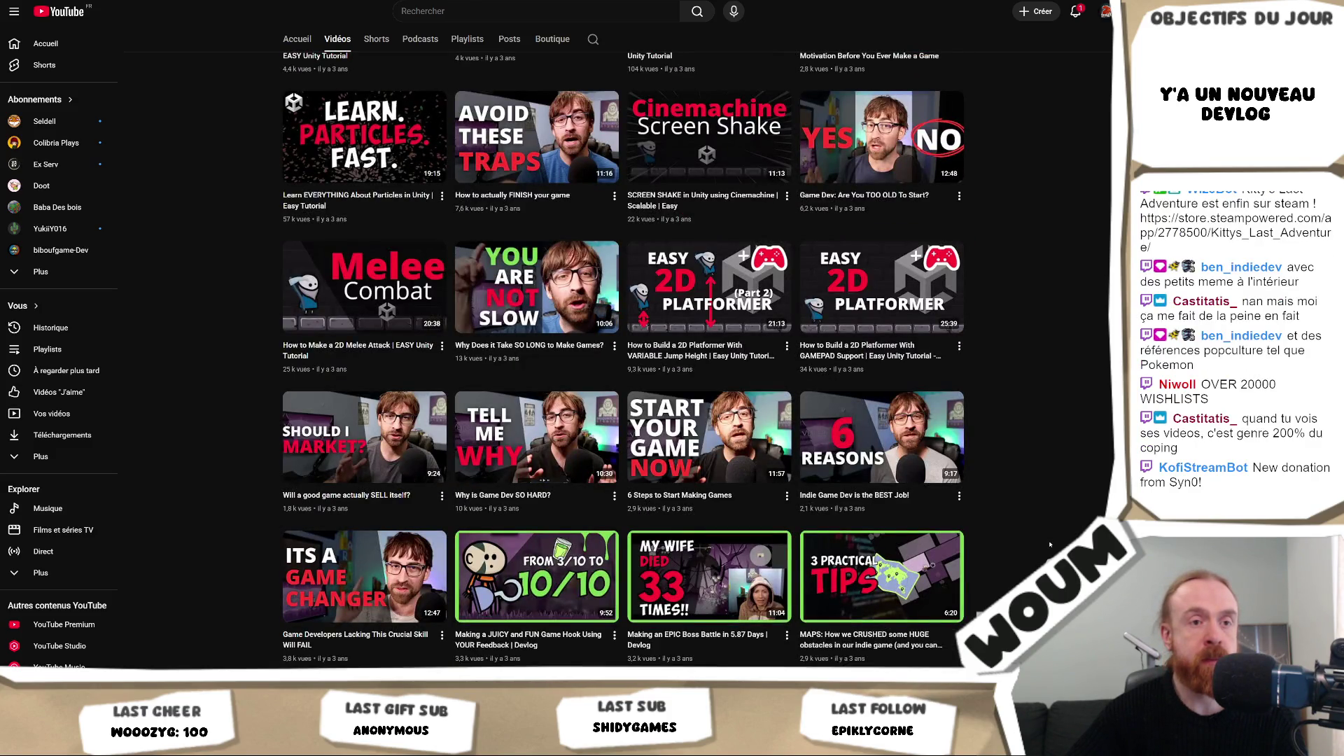
scroll(1050, 544, down, 4)
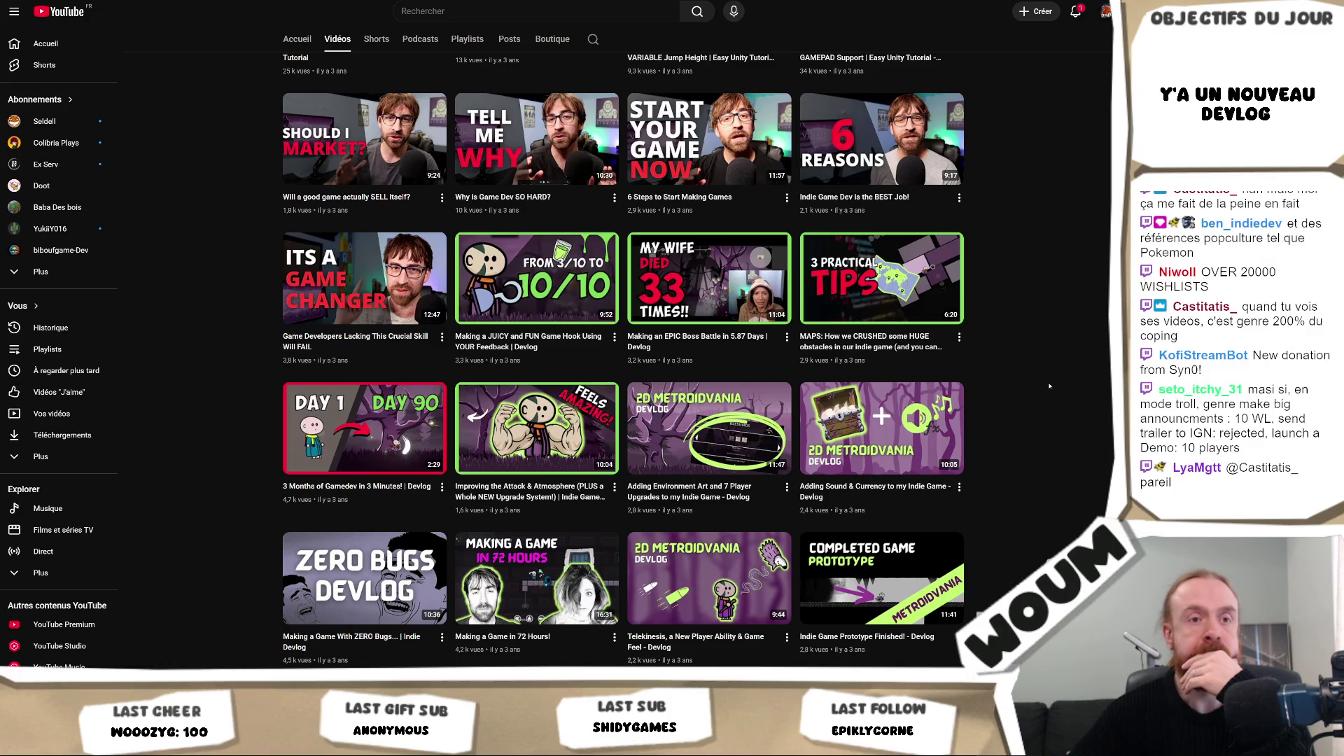
scroll(1050, 385, down, 2)
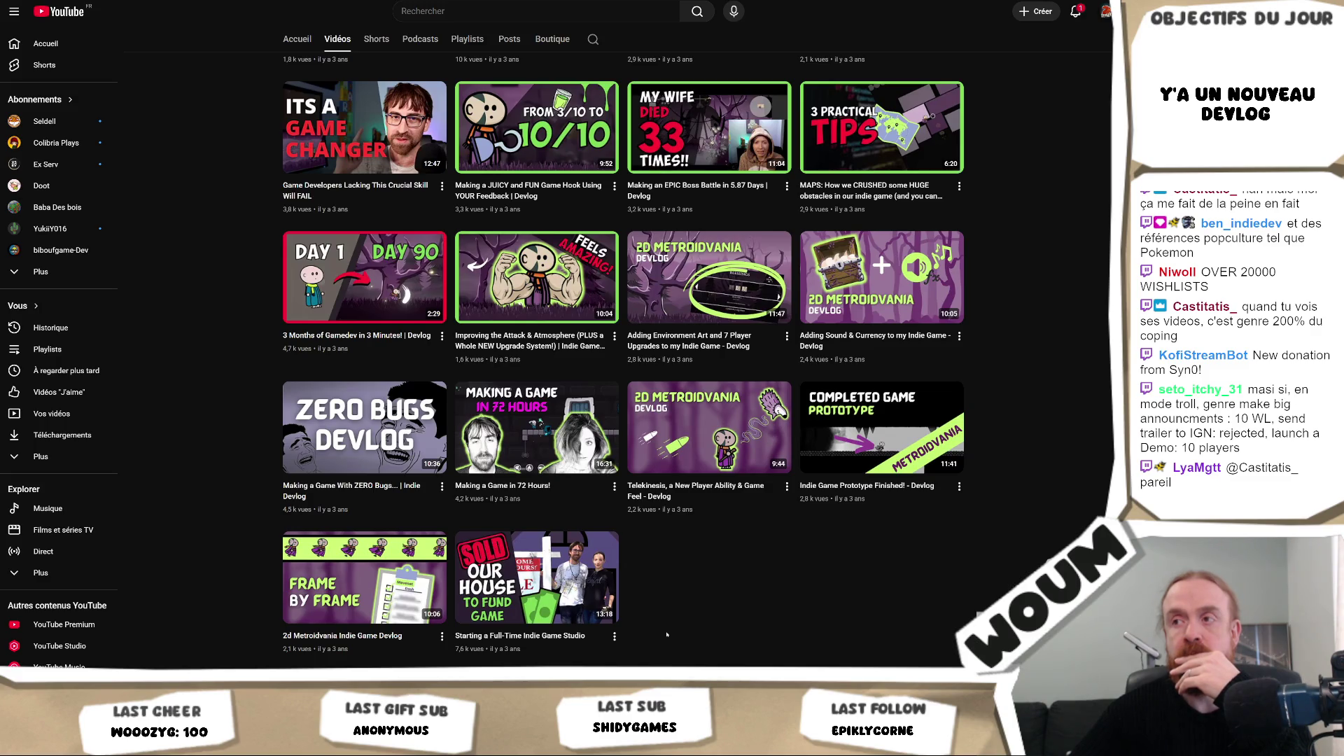
mouse_move(588, 591)
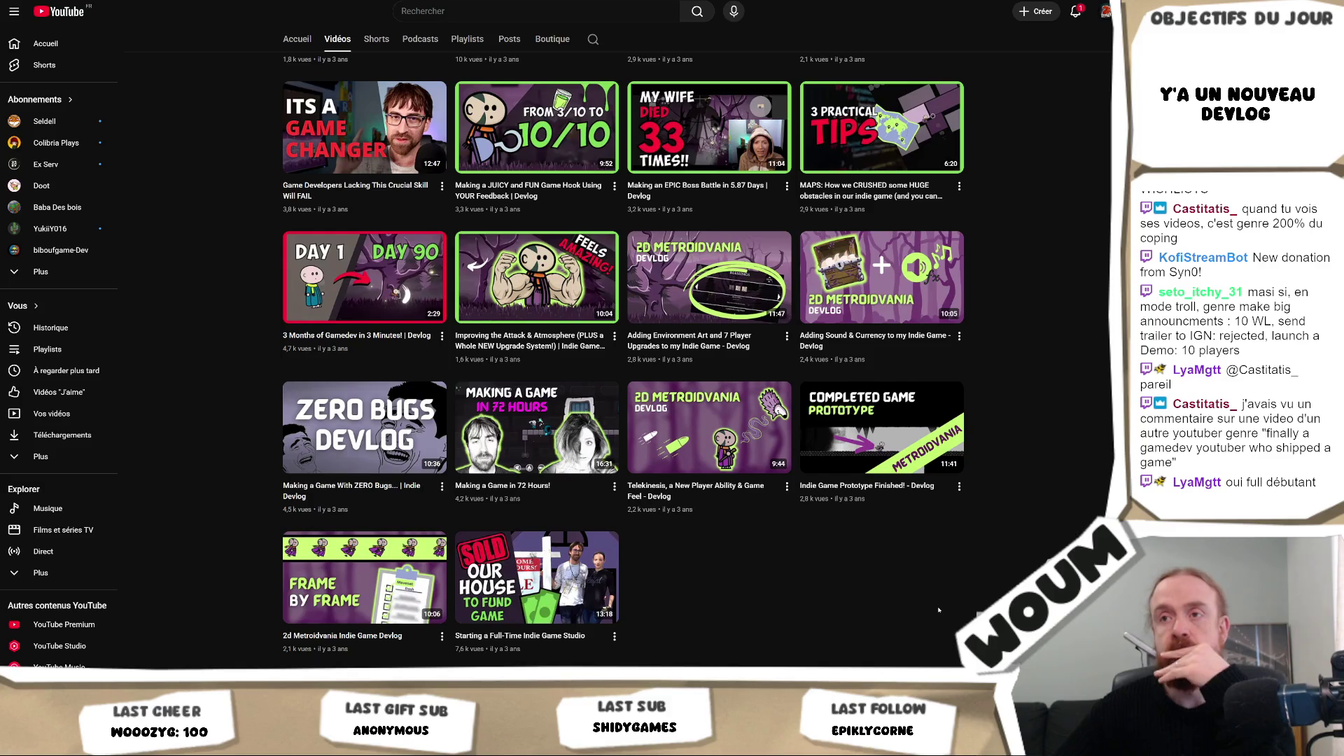
scroll(939, 610, up, 3)
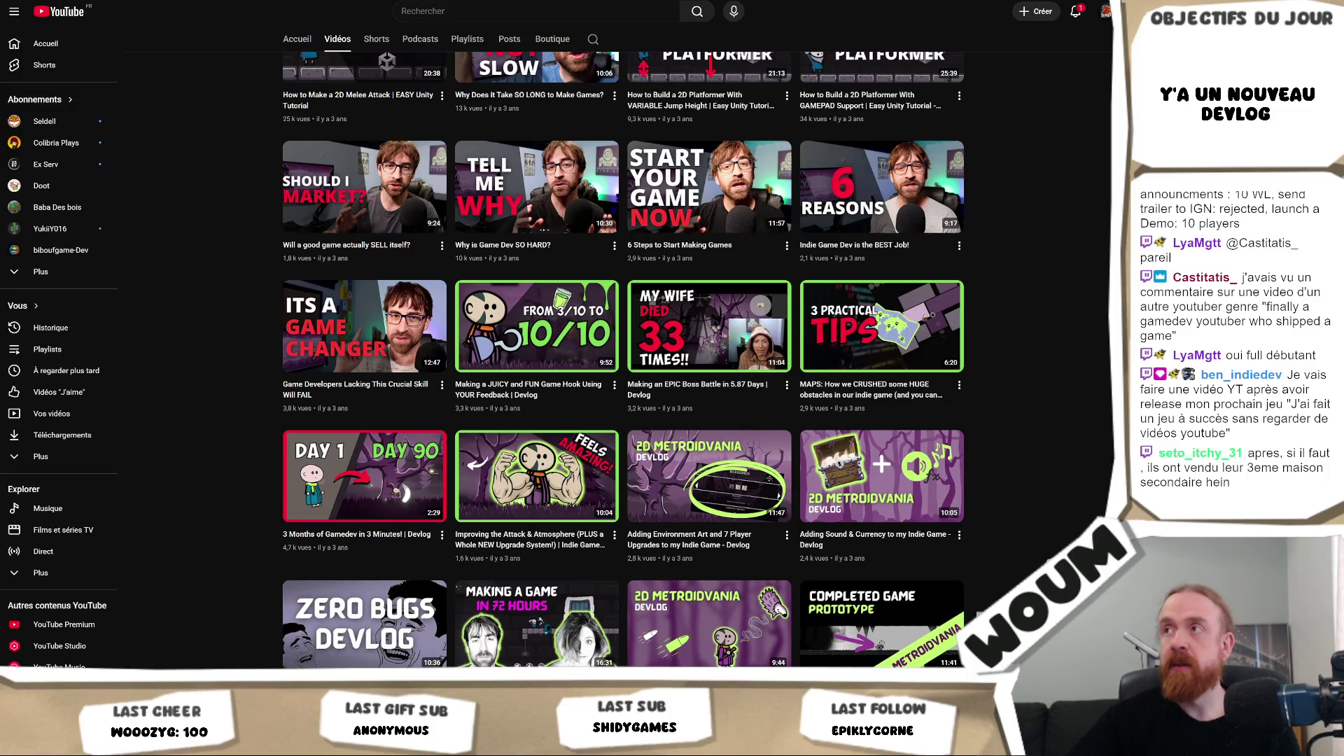
key(ctrl+Tab)
key(ctrl+shift+Tab)
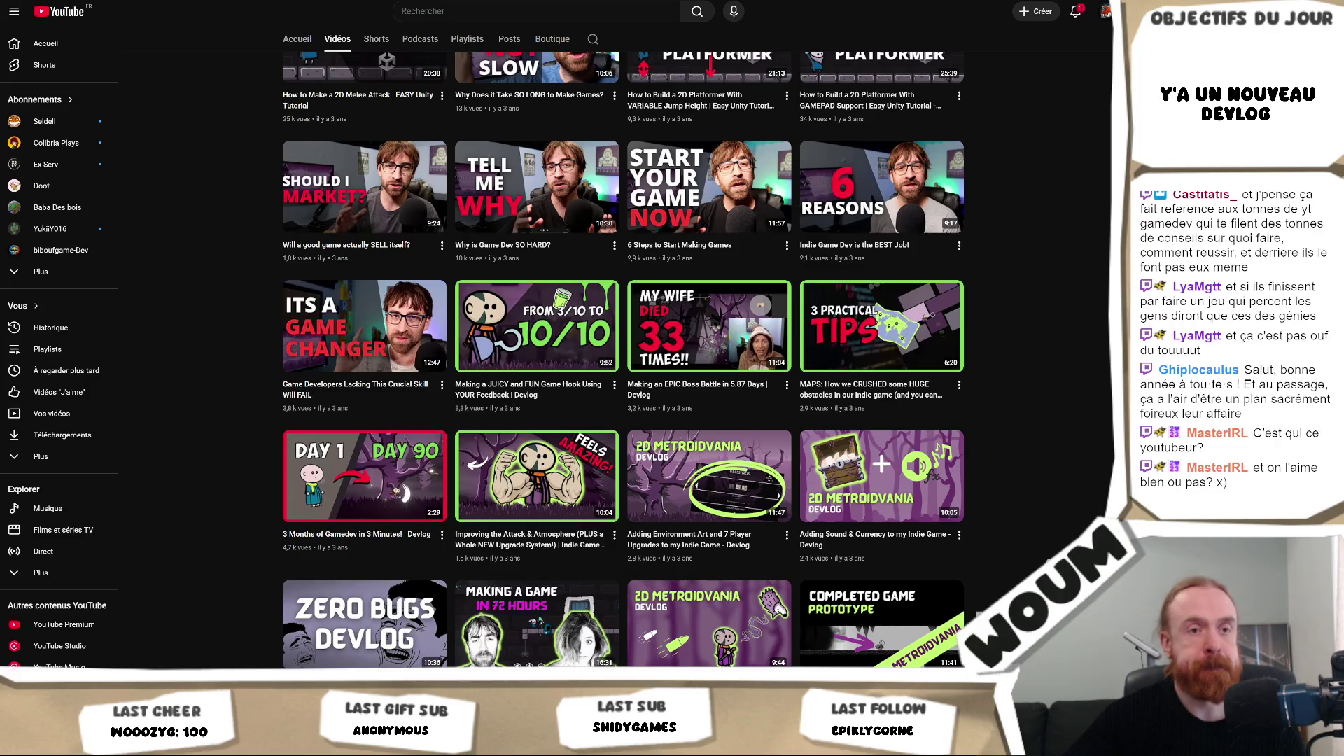
mouse_move(736, 332)
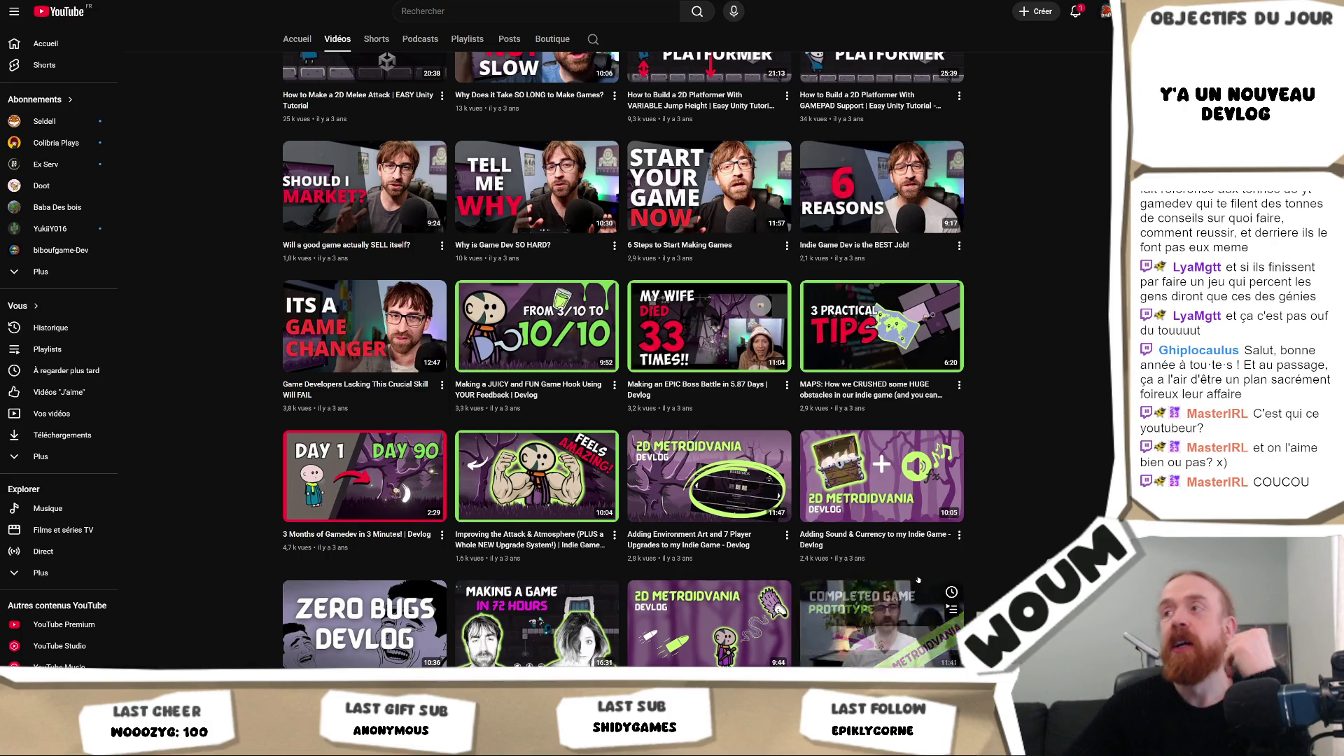
scroll(965, 498, up, 4)
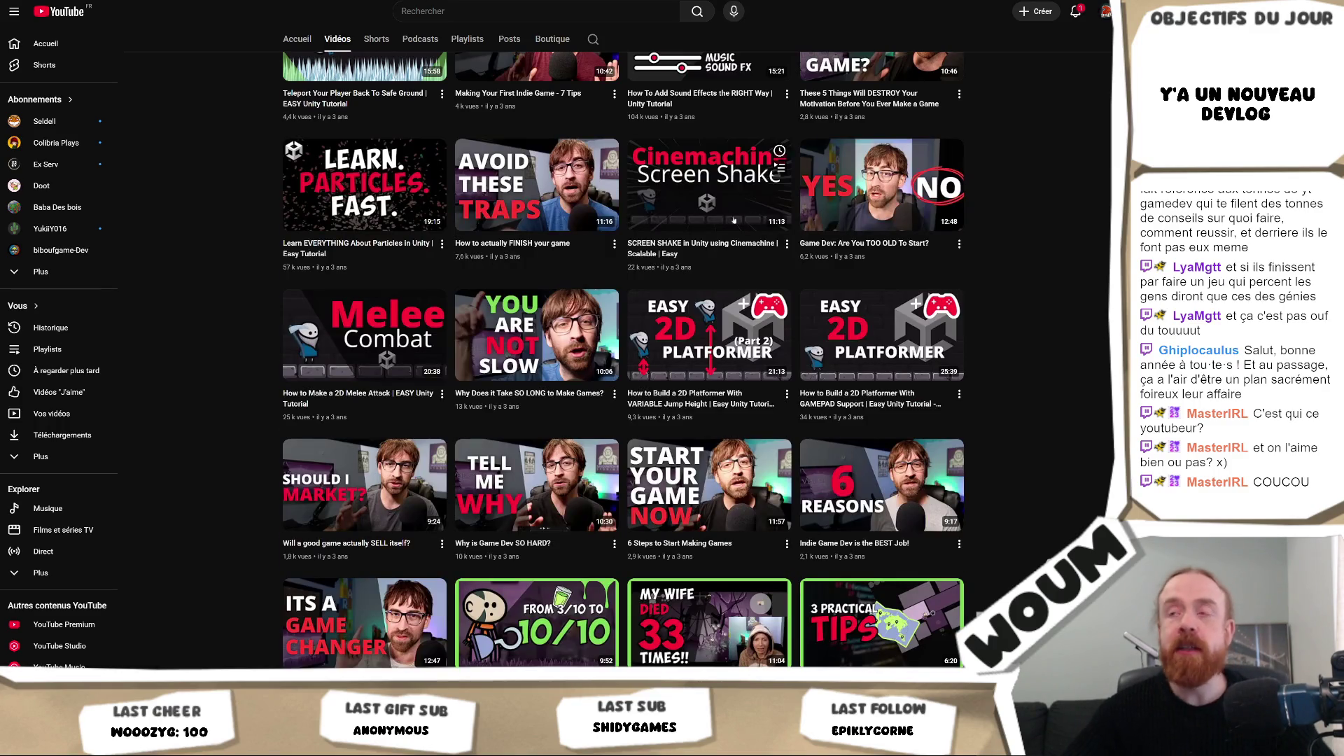
scroll(623, 357, down, 7)
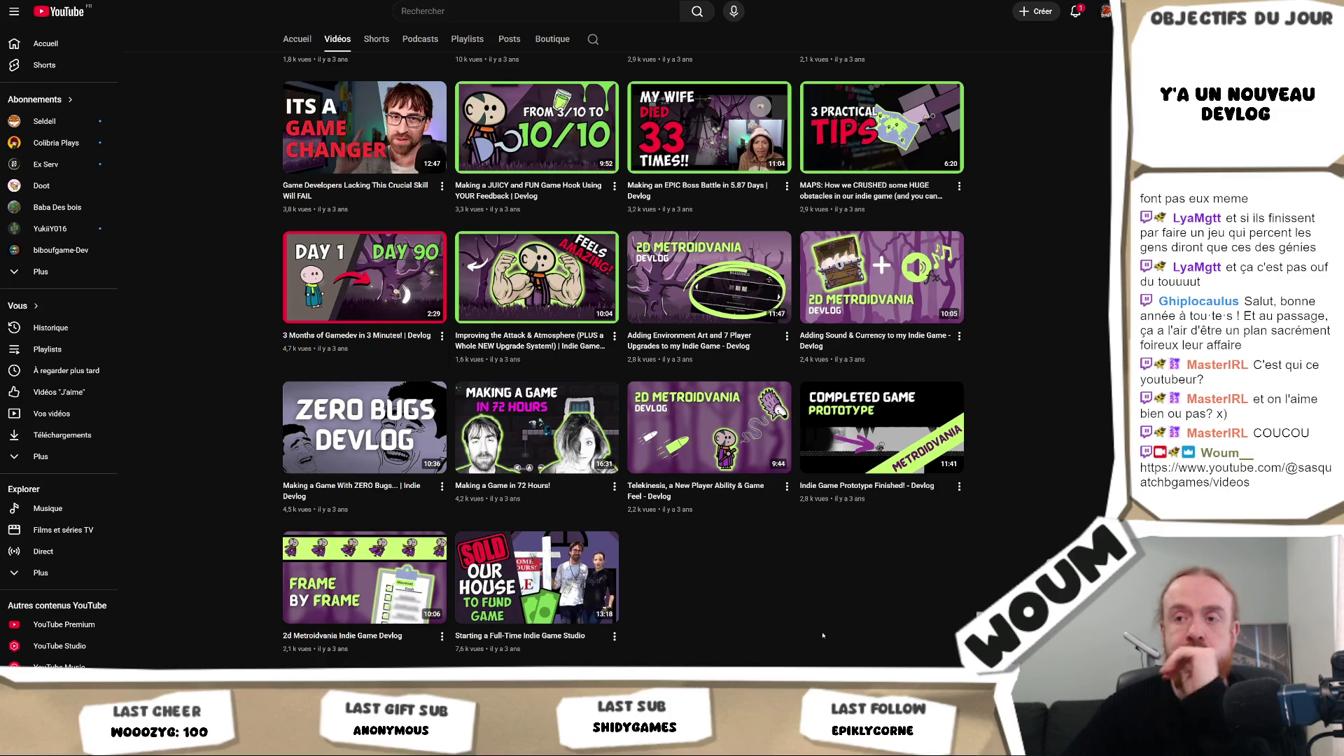
scroll(980, 532, up, 4)
scroll(1030, 485, down, 5)
scroll(1029, 484, up, 3)
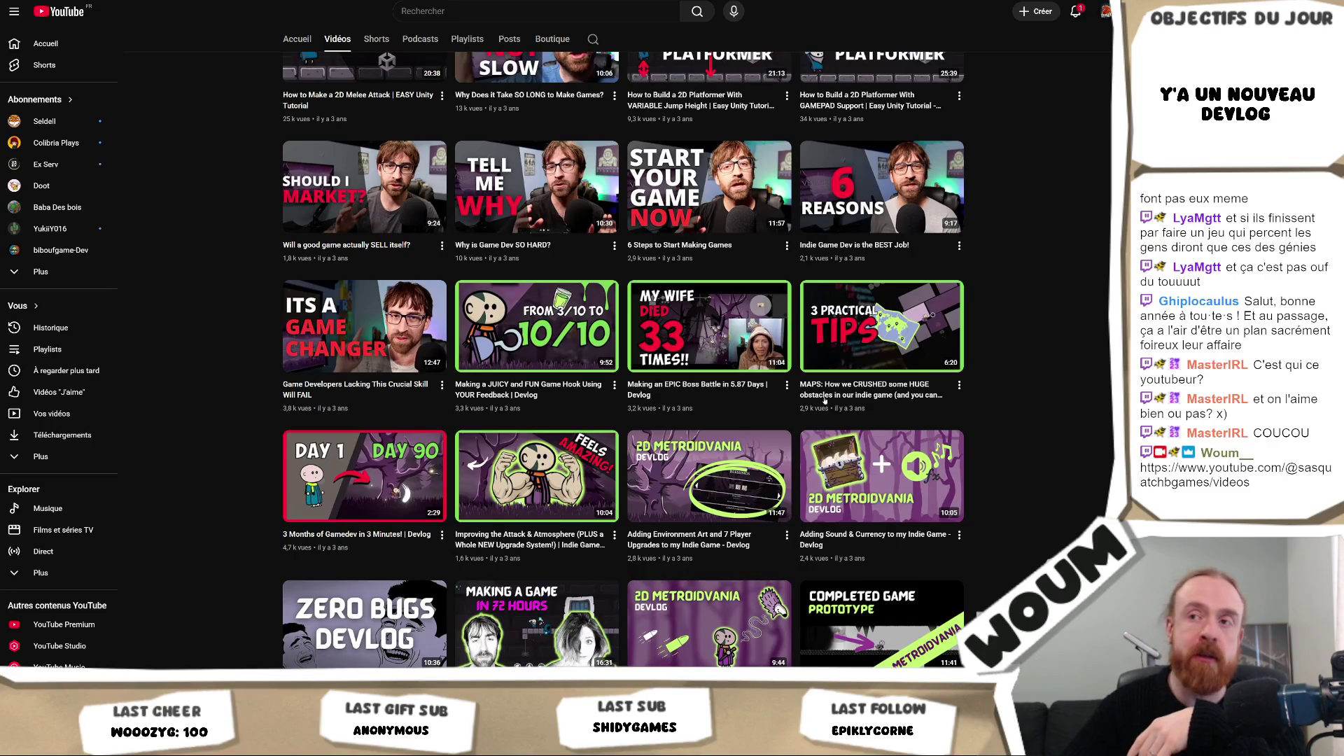
scroll(100, 278, down, 2)
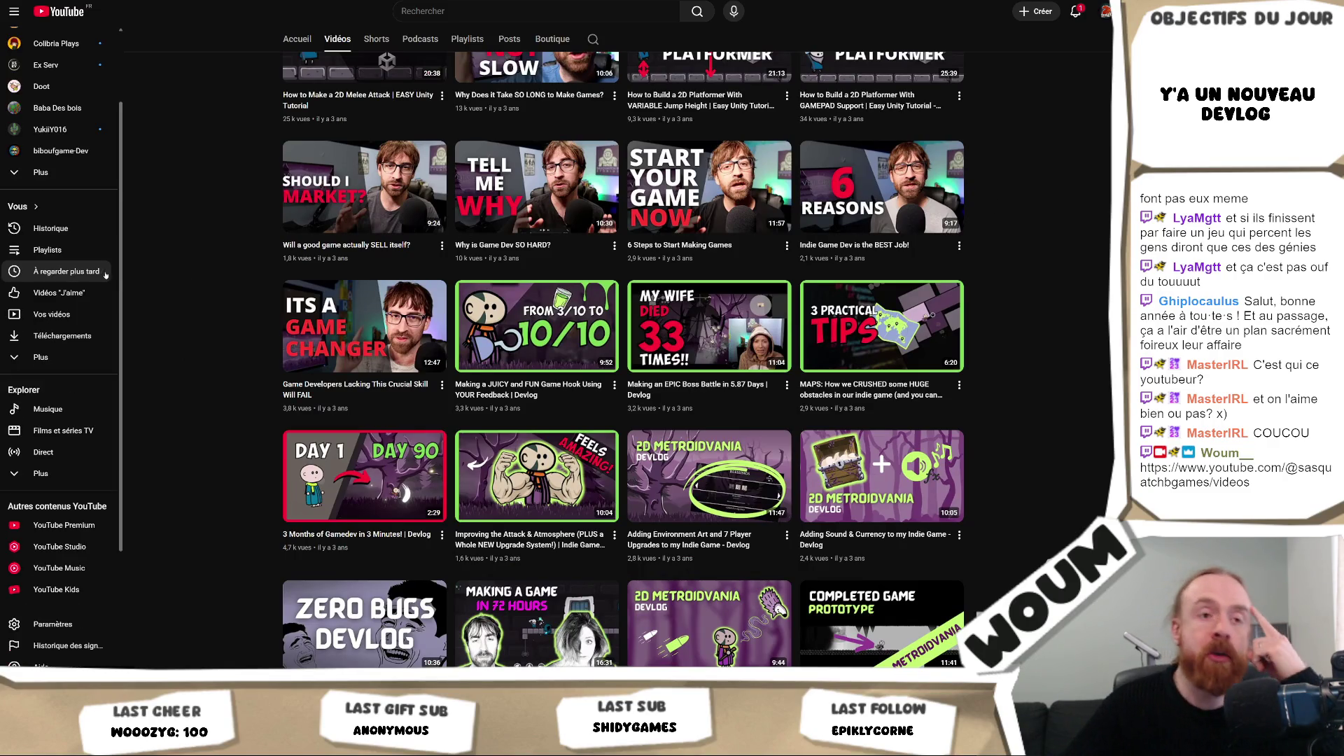
scroll(196, 355, down, 3)
scroll(195, 355, up, 3)
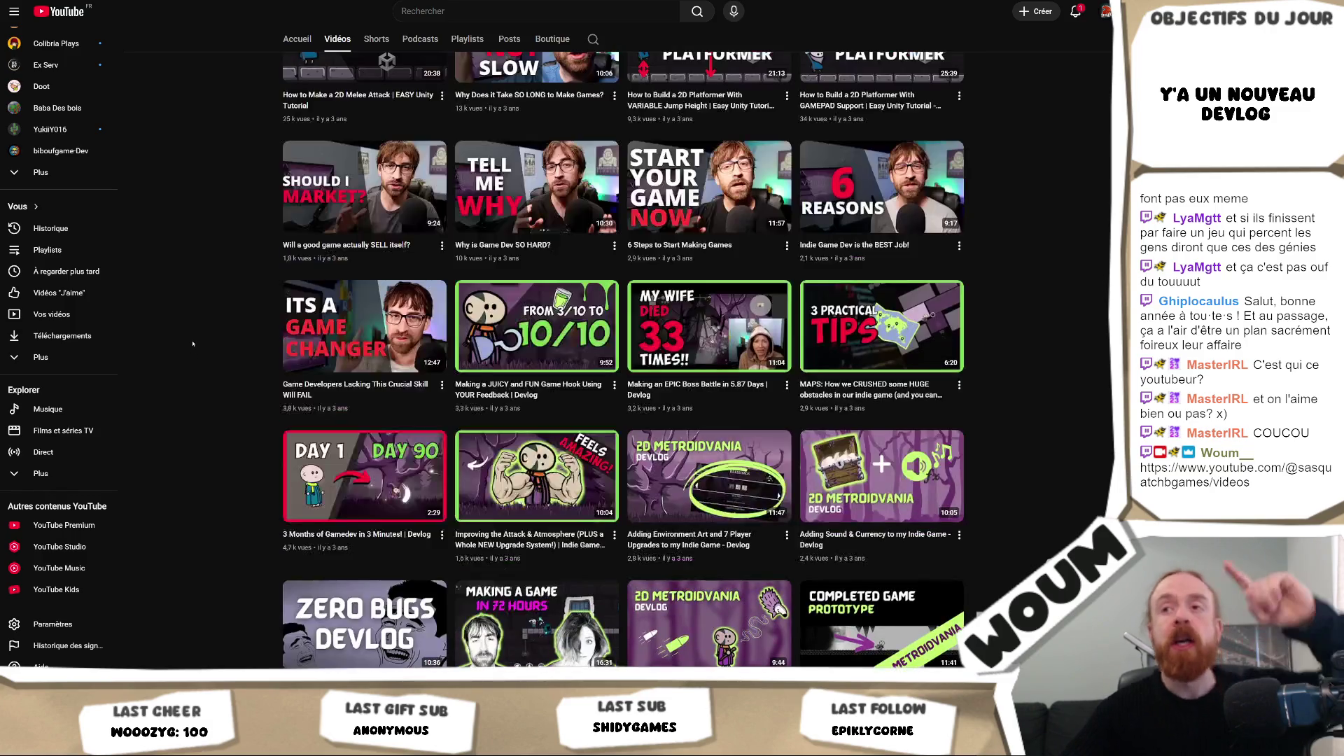
scroll(171, 432, down, 3)
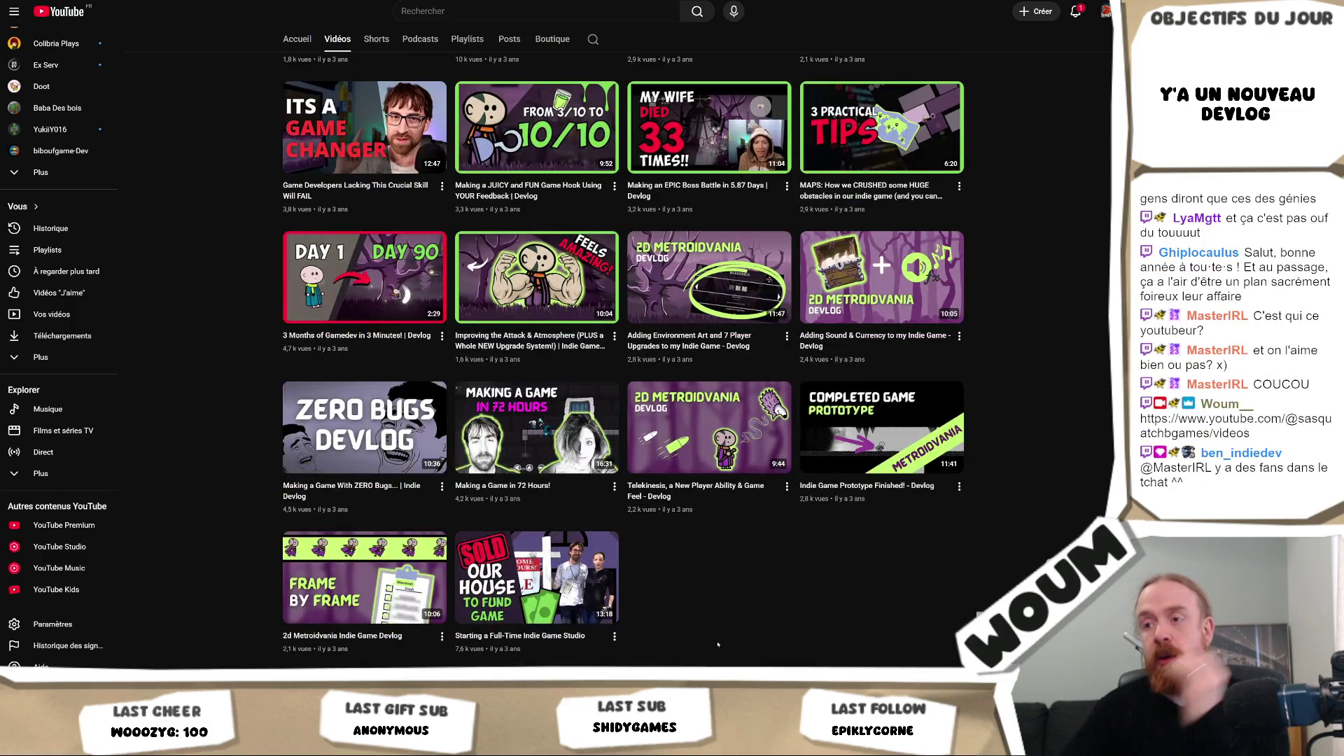
scroll(733, 611, up, 3)
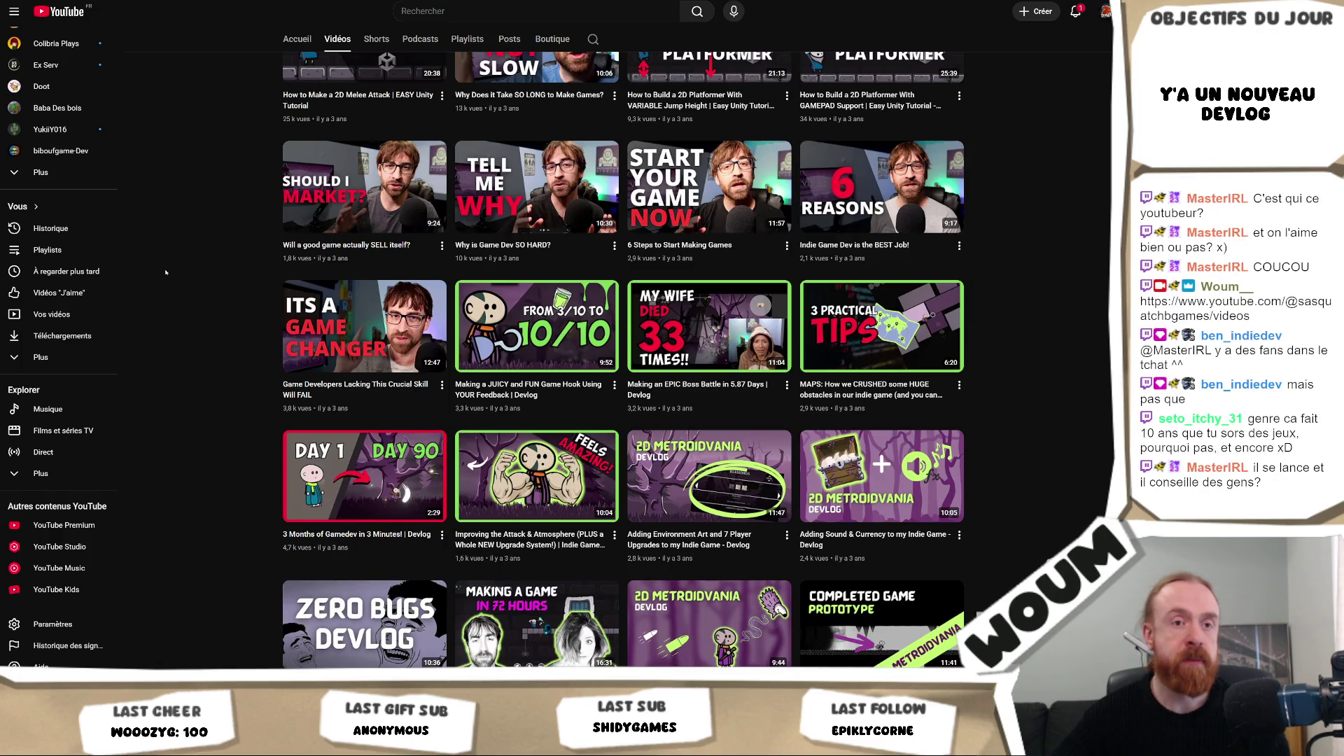
scroll(166, 272, down, 3)
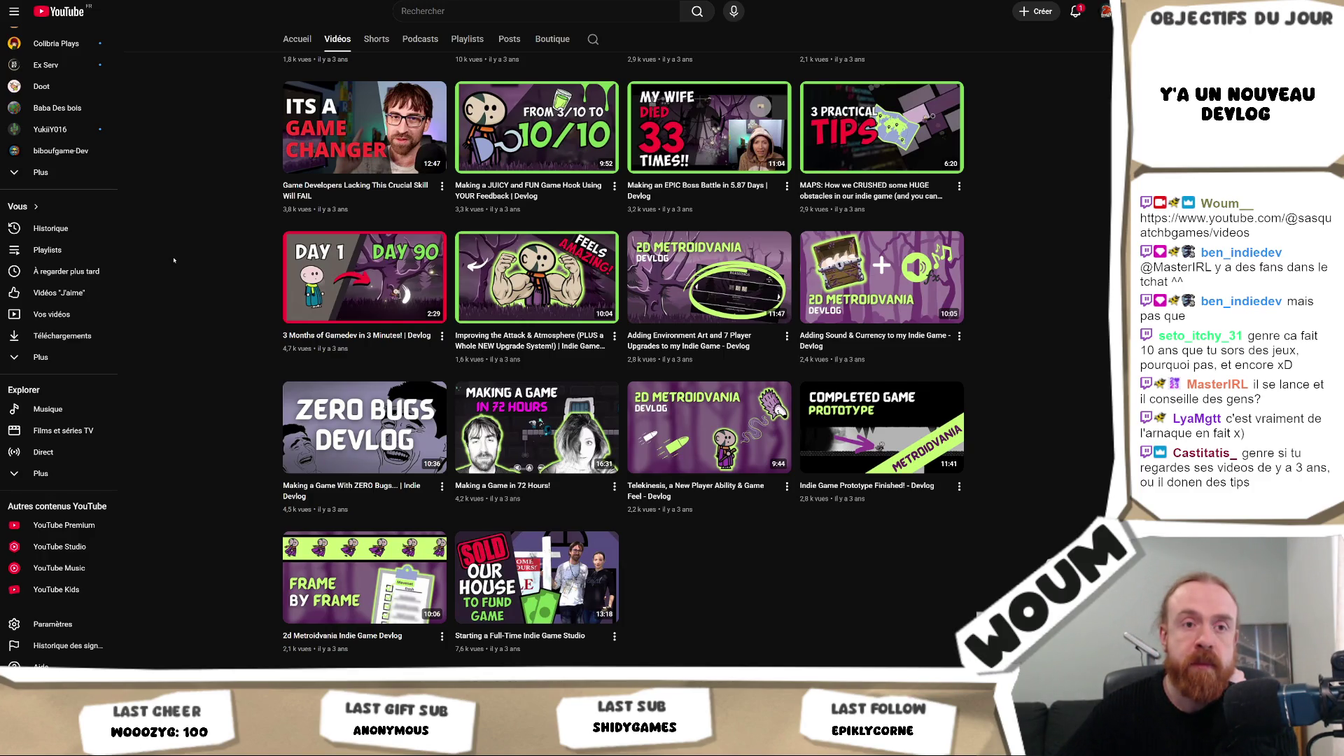
scroll(173, 260, up, 2)
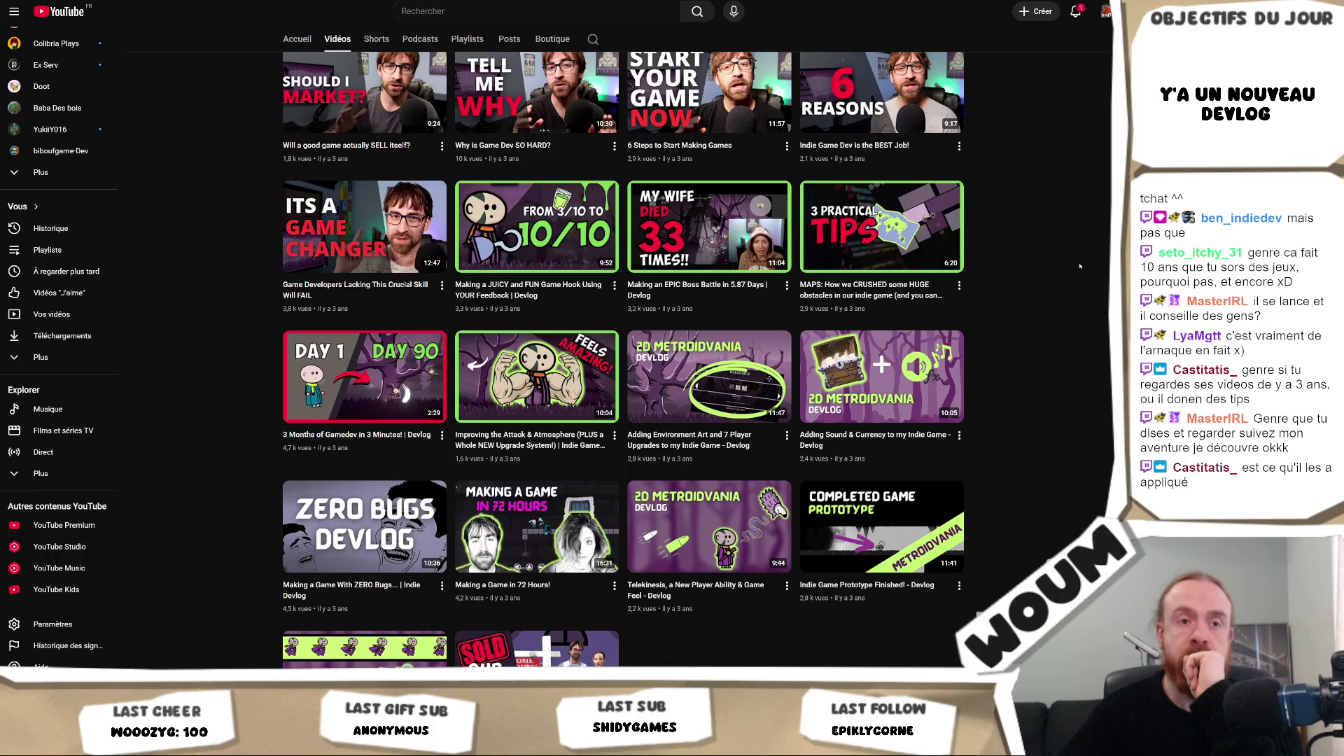
scroll(1079, 266, down, 2)
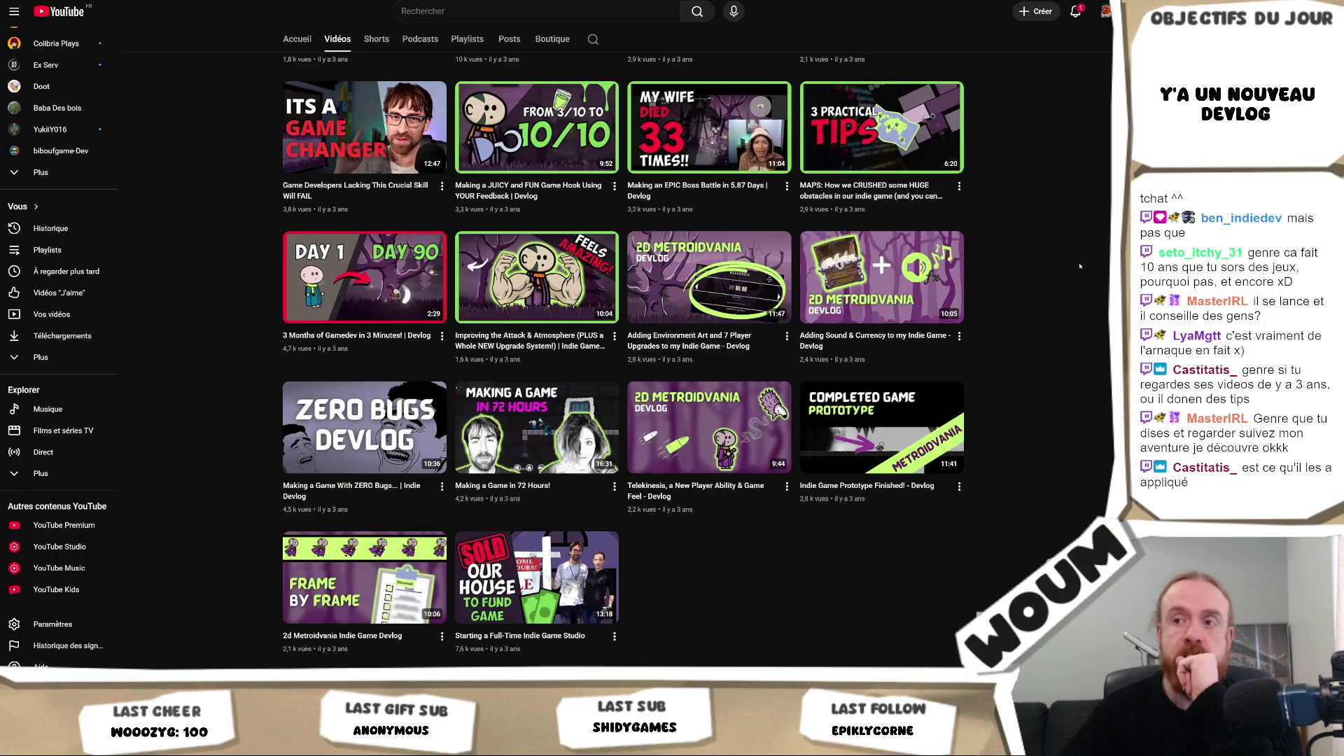
scroll(1080, 266, up, 4)
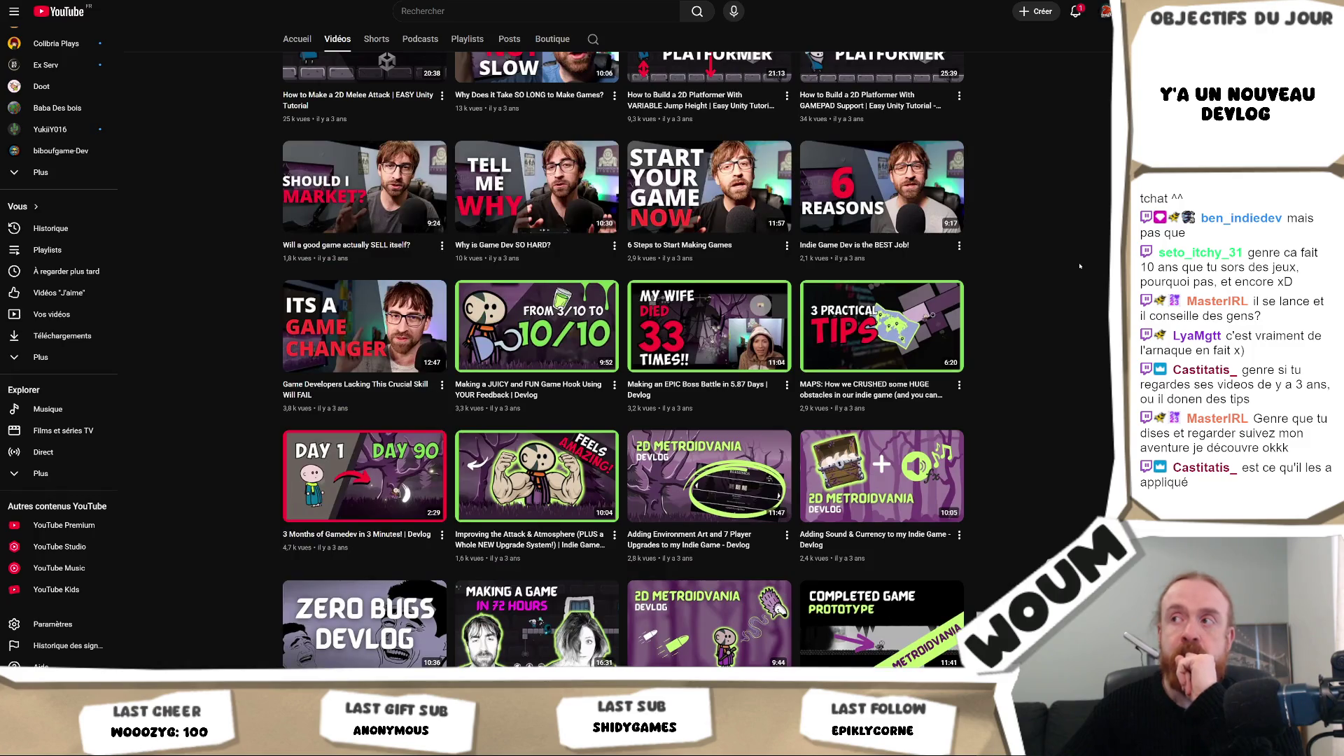
scroll(1079, 266, up, 4)
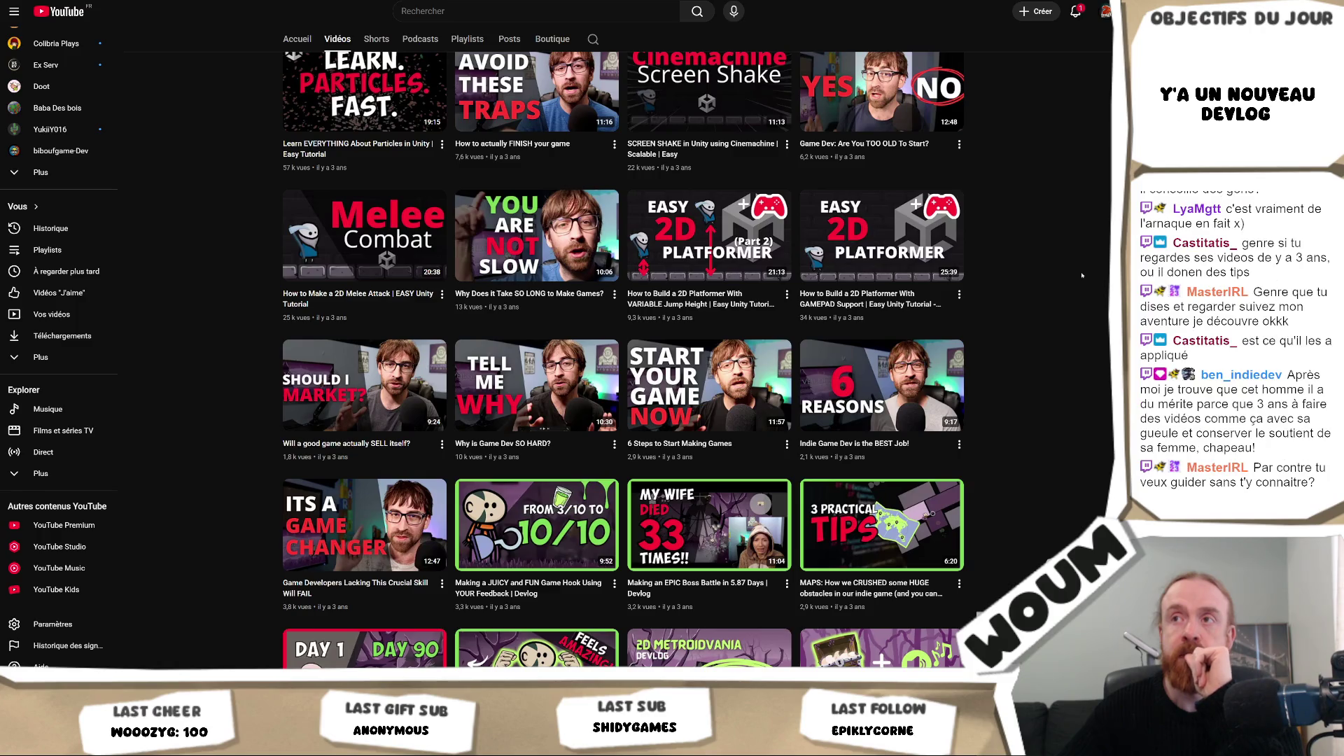
scroll(1082, 275, up, 2)
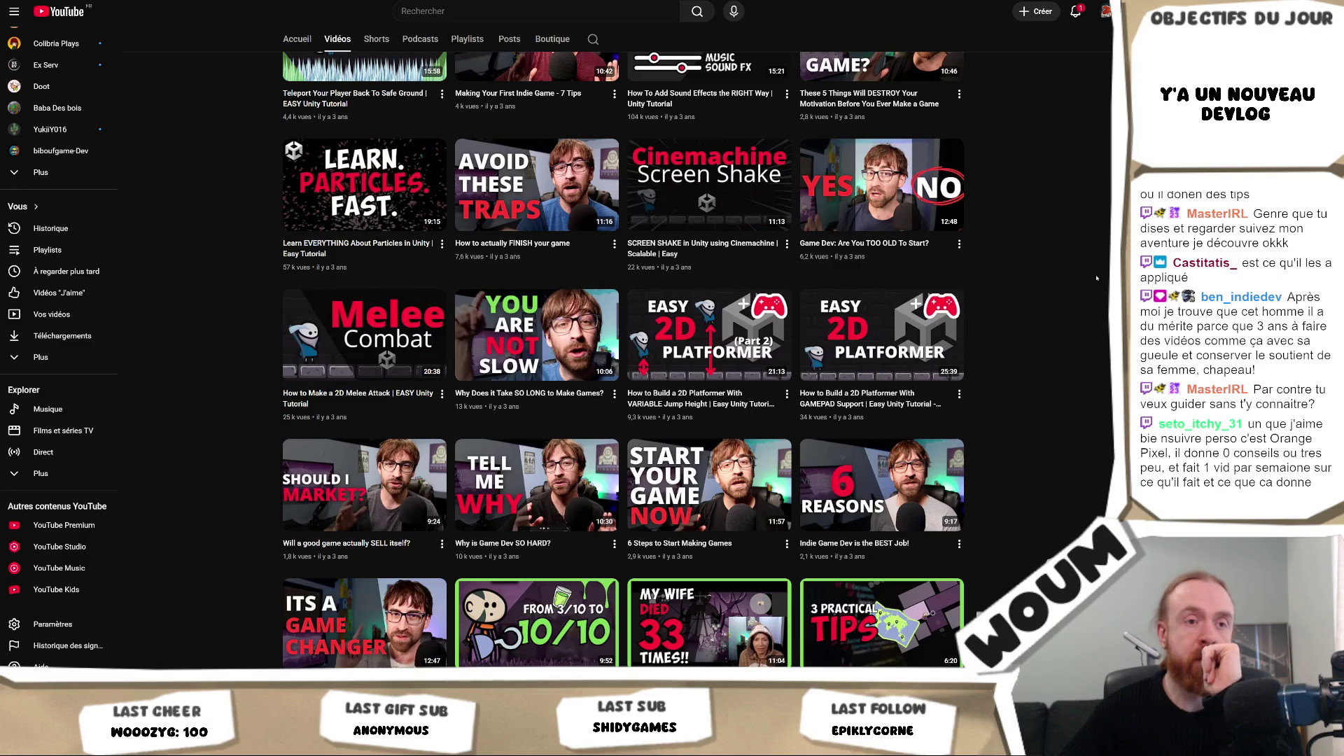
scroll(1097, 278, down, 7)
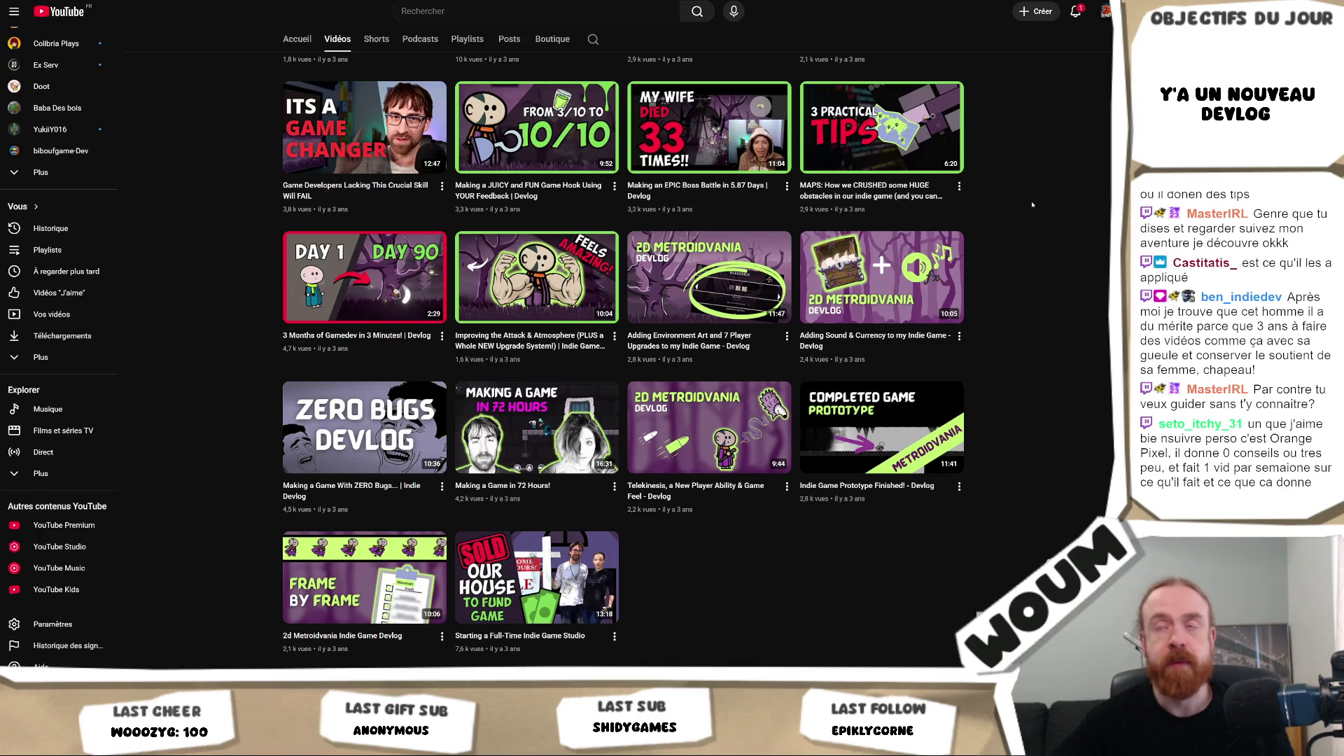
Step: Scroll back to the top of the 231-video list, led by 'How to Start Gamedev in 2026'
scroll(1034, 205, up, 3)
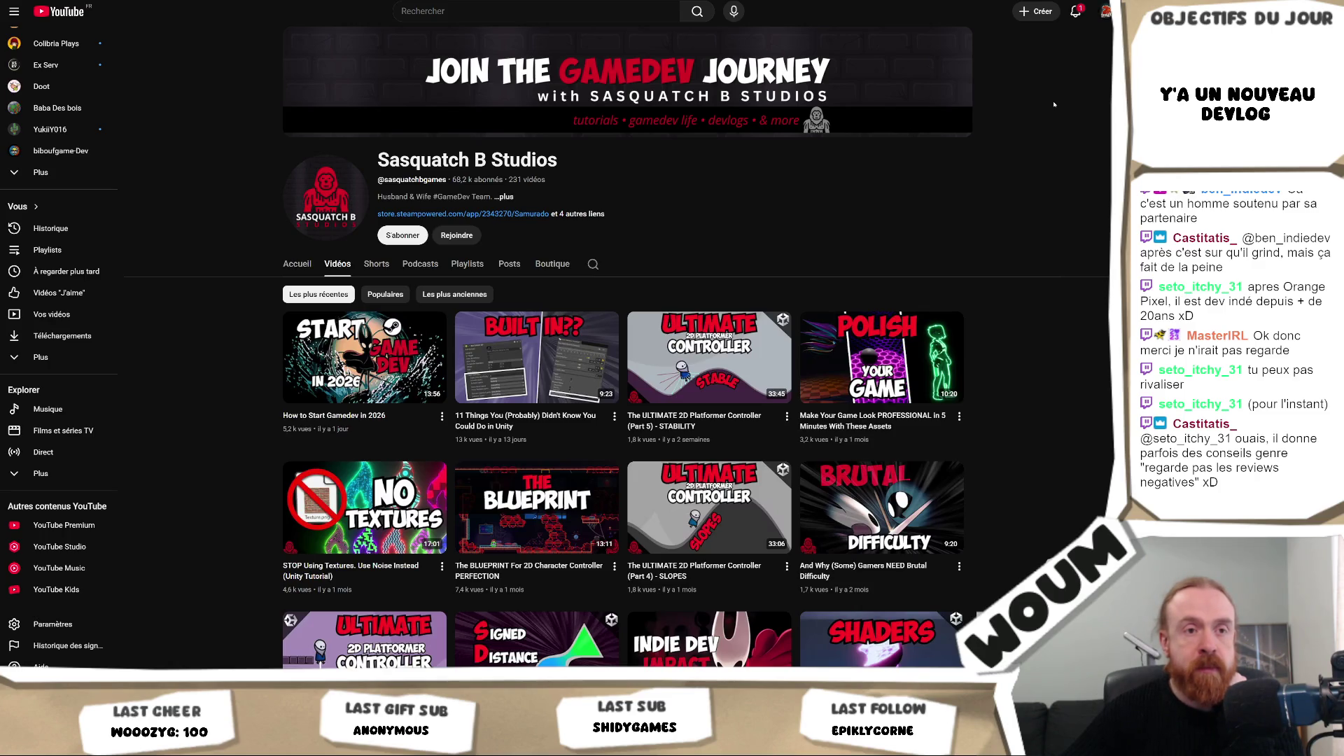
scroll(1054, 104, down, 3)
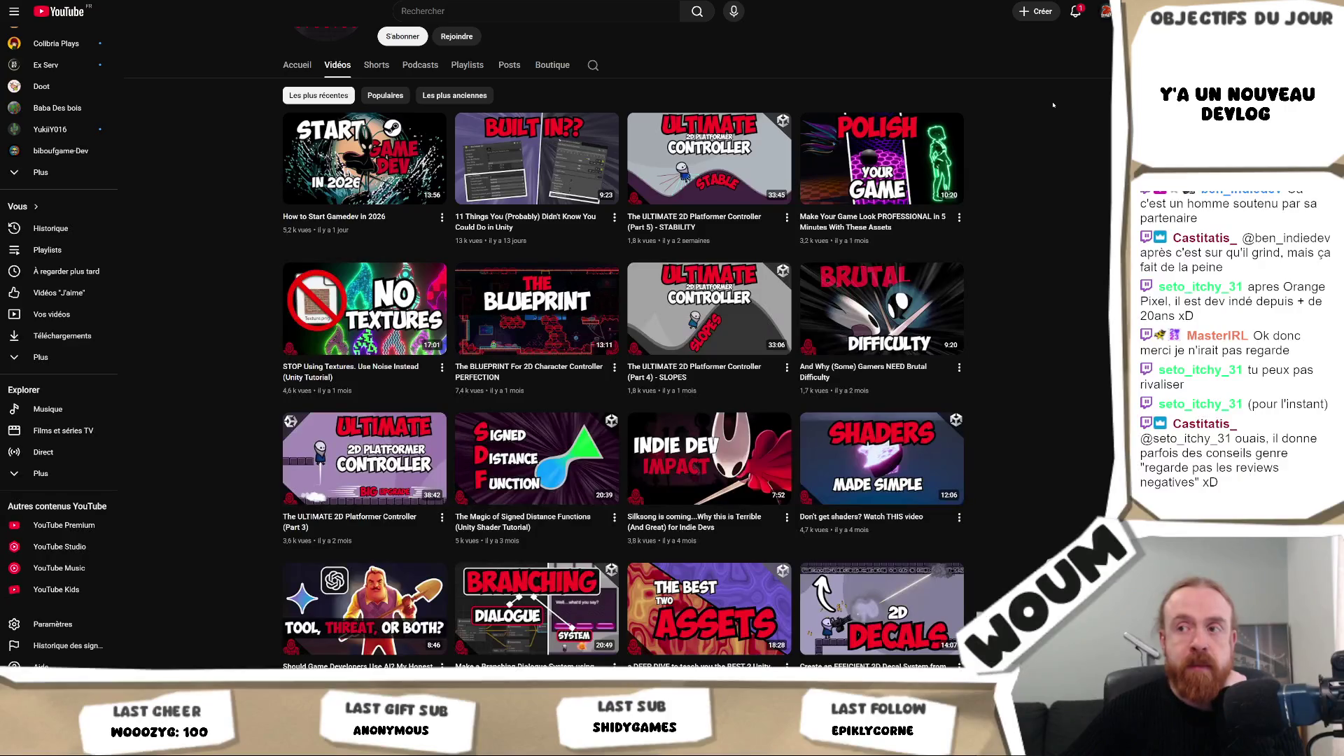
scroll(1053, 104, down, 2)
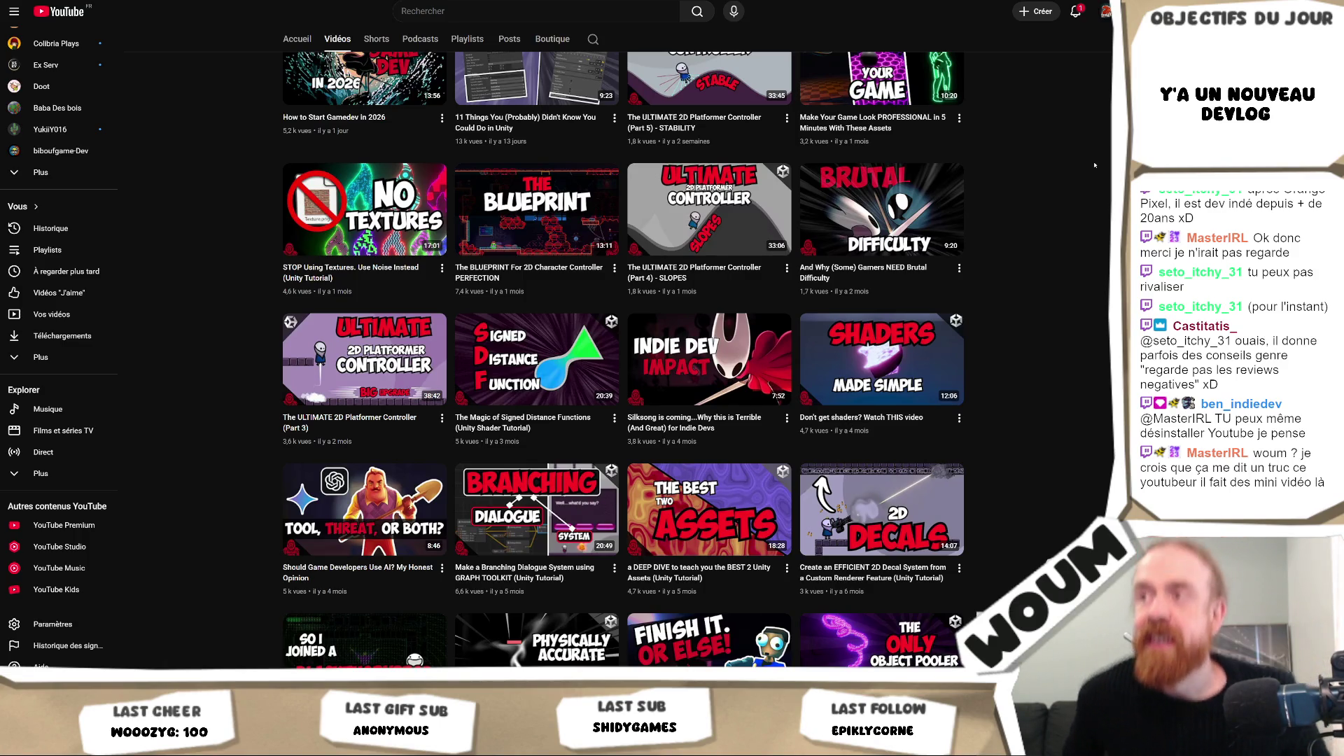
scroll(1027, 201, up, 4)
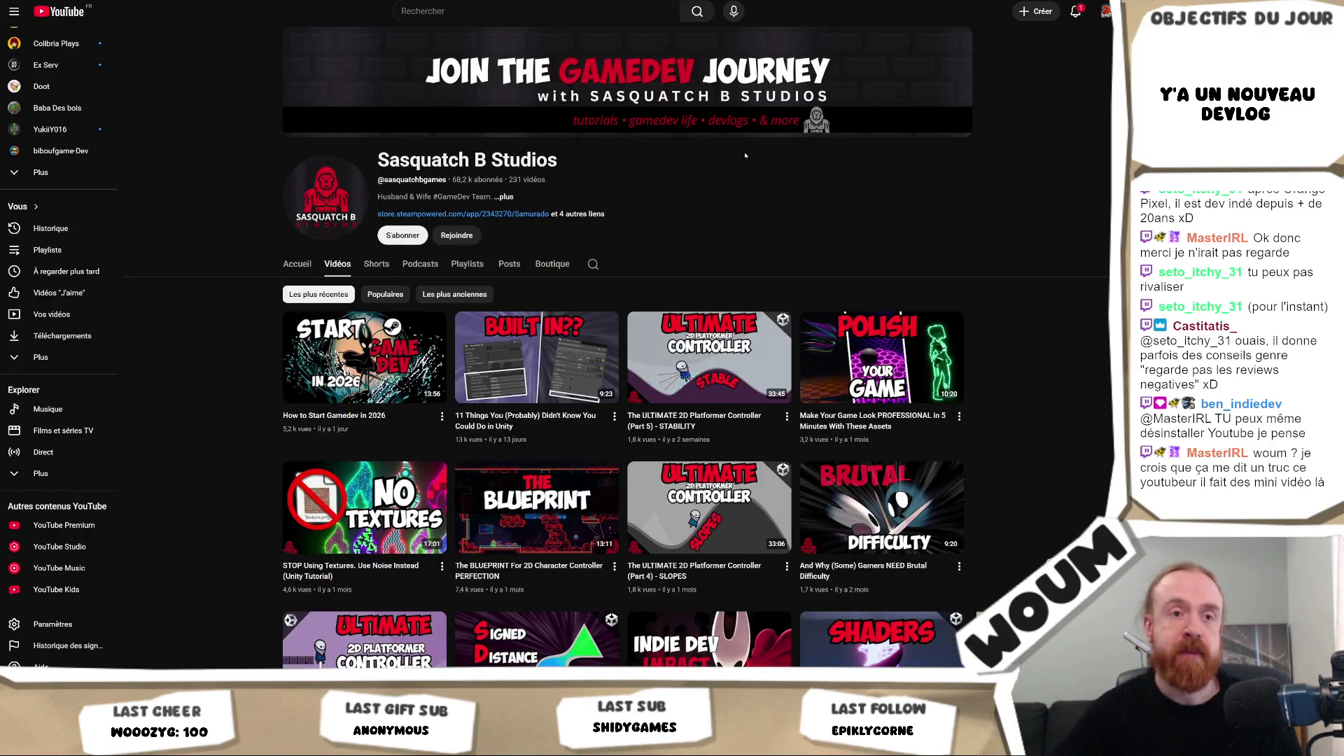
scroll(990, 281, down, 3)
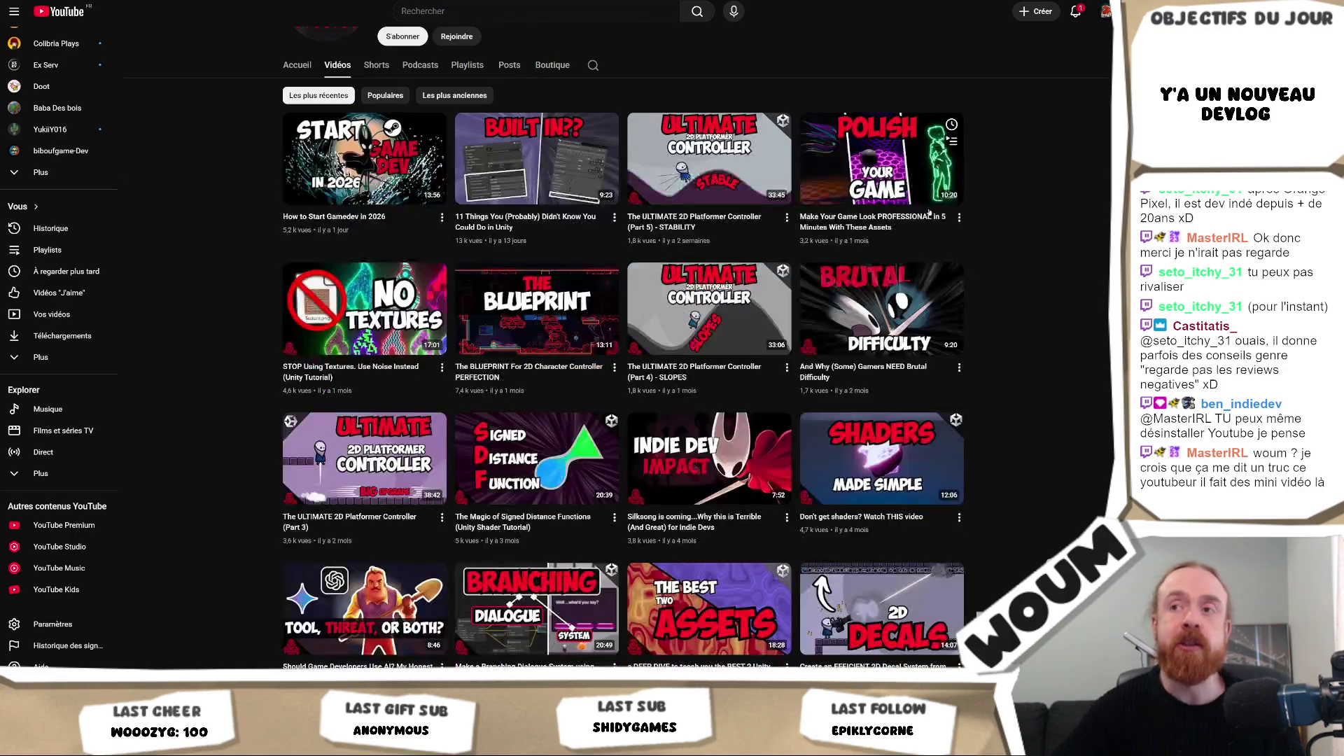
scroll(989, 281, down, 15)
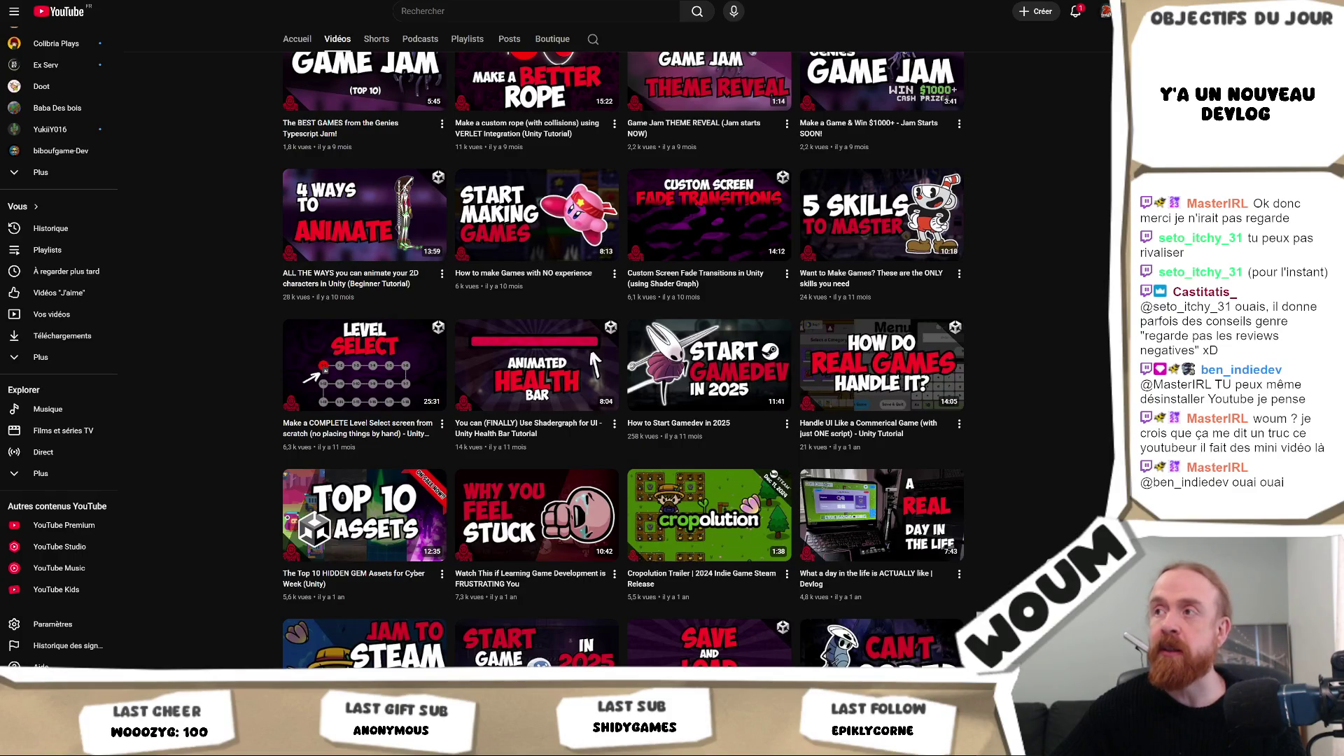
scroll(990, 281, down, 15)
scroll(959, 283, up, 2)
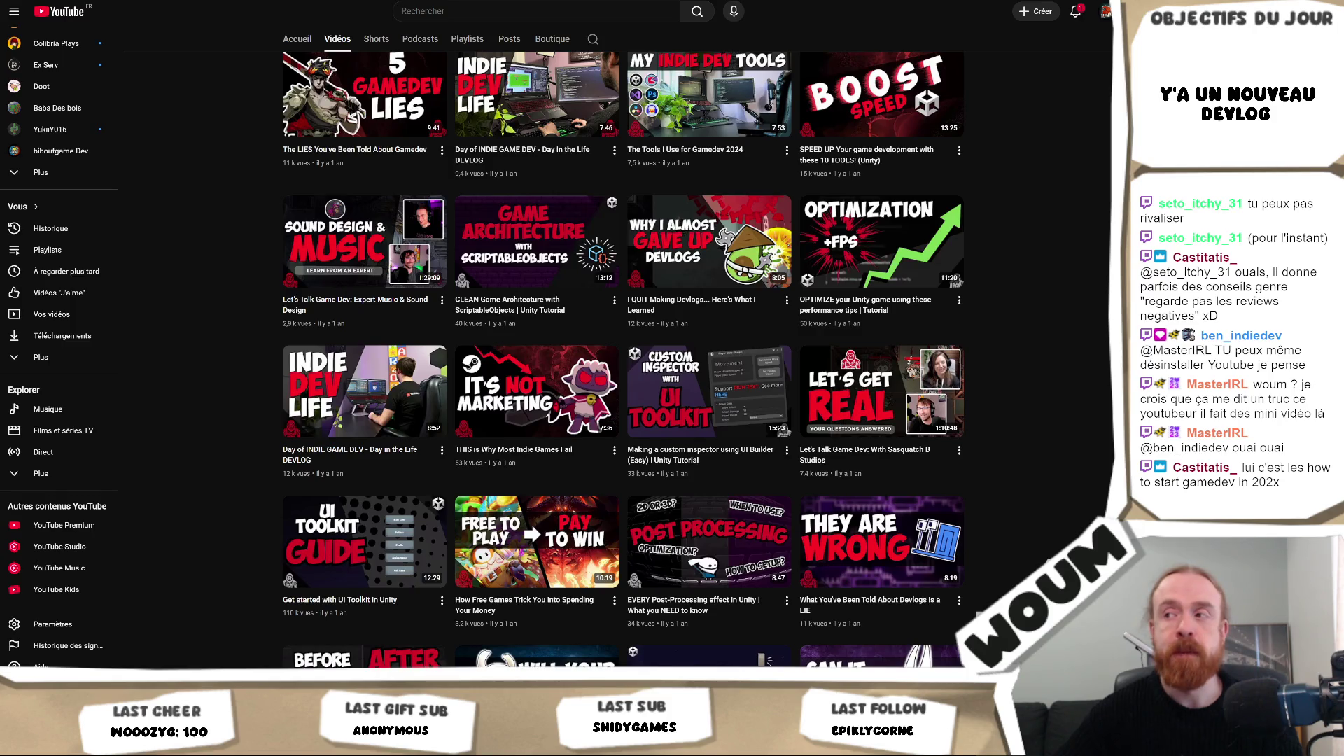
scroll(735, 153, up, 15)
mouse_move(312, 352)
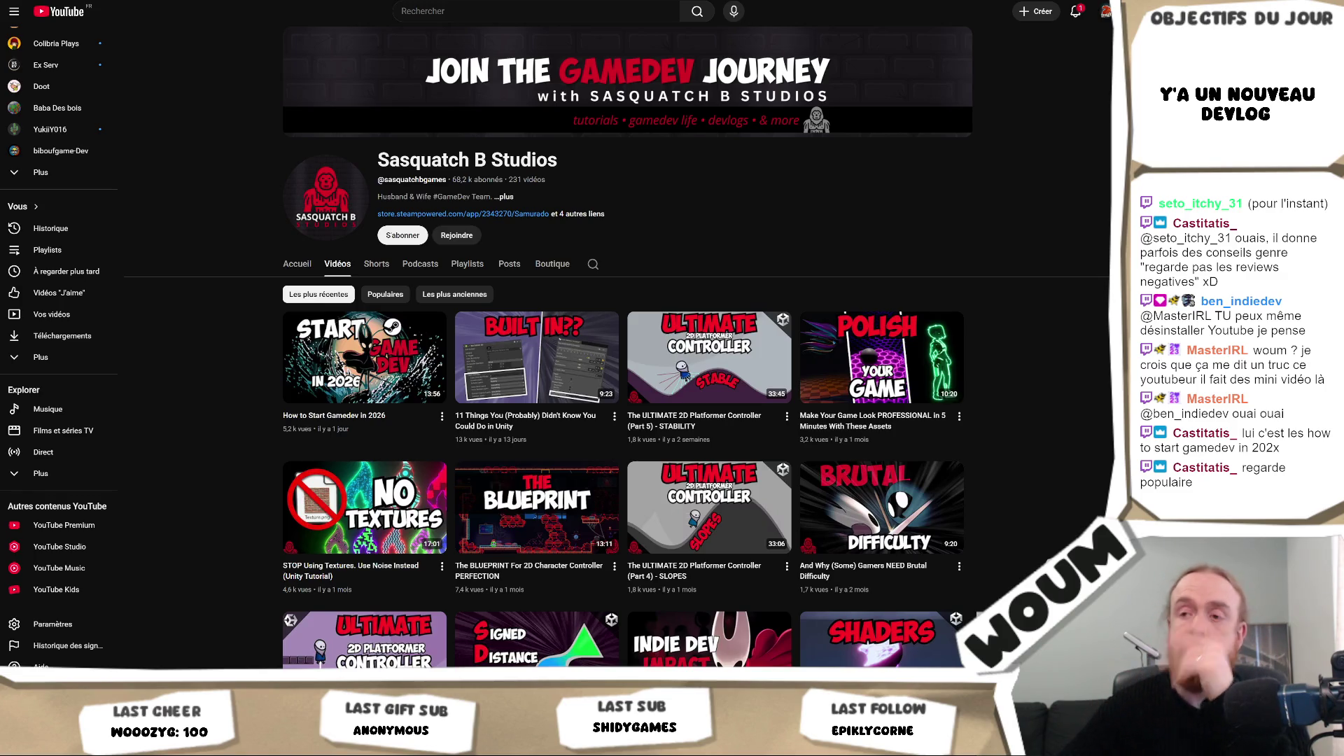
Step: Sort the channel's videos by Populaires, topped by 'How to Start Gamedev in 2024' at 689 k views
key(alt+Tab)
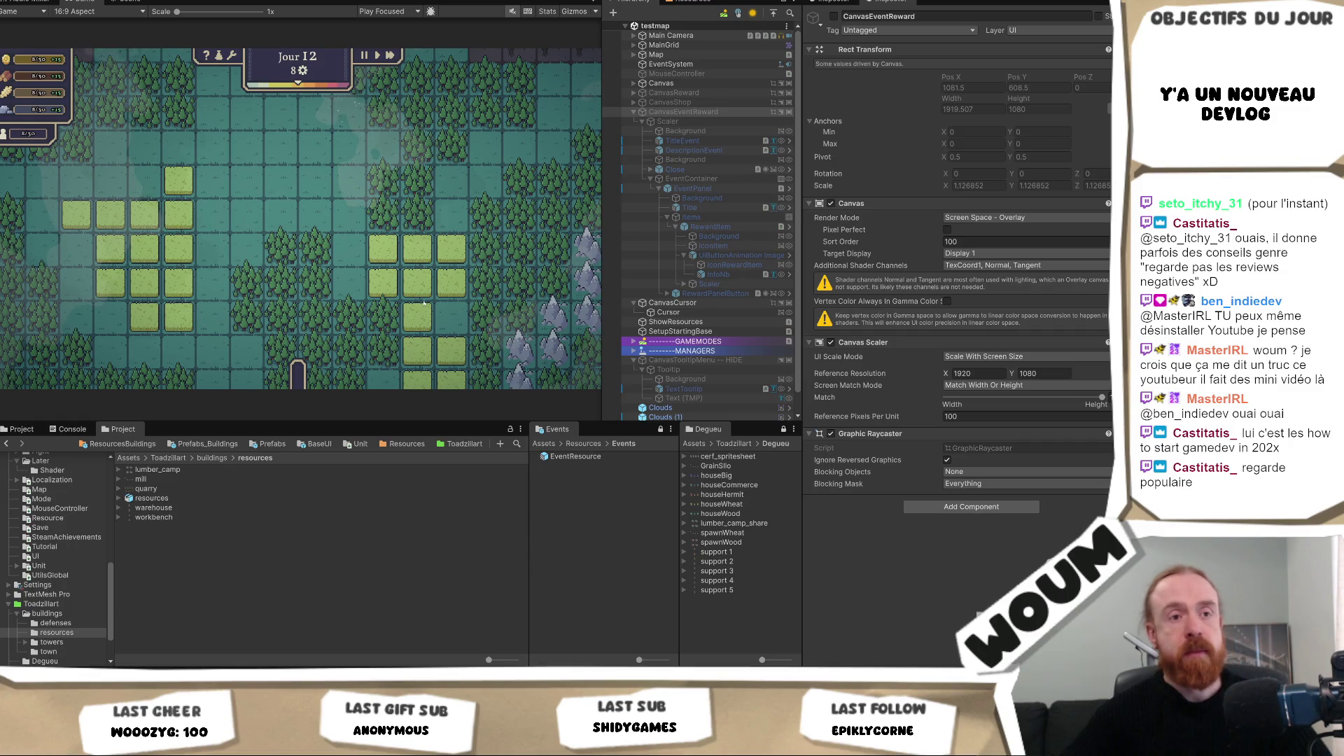
key(alt+Tab)
click(385, 294)
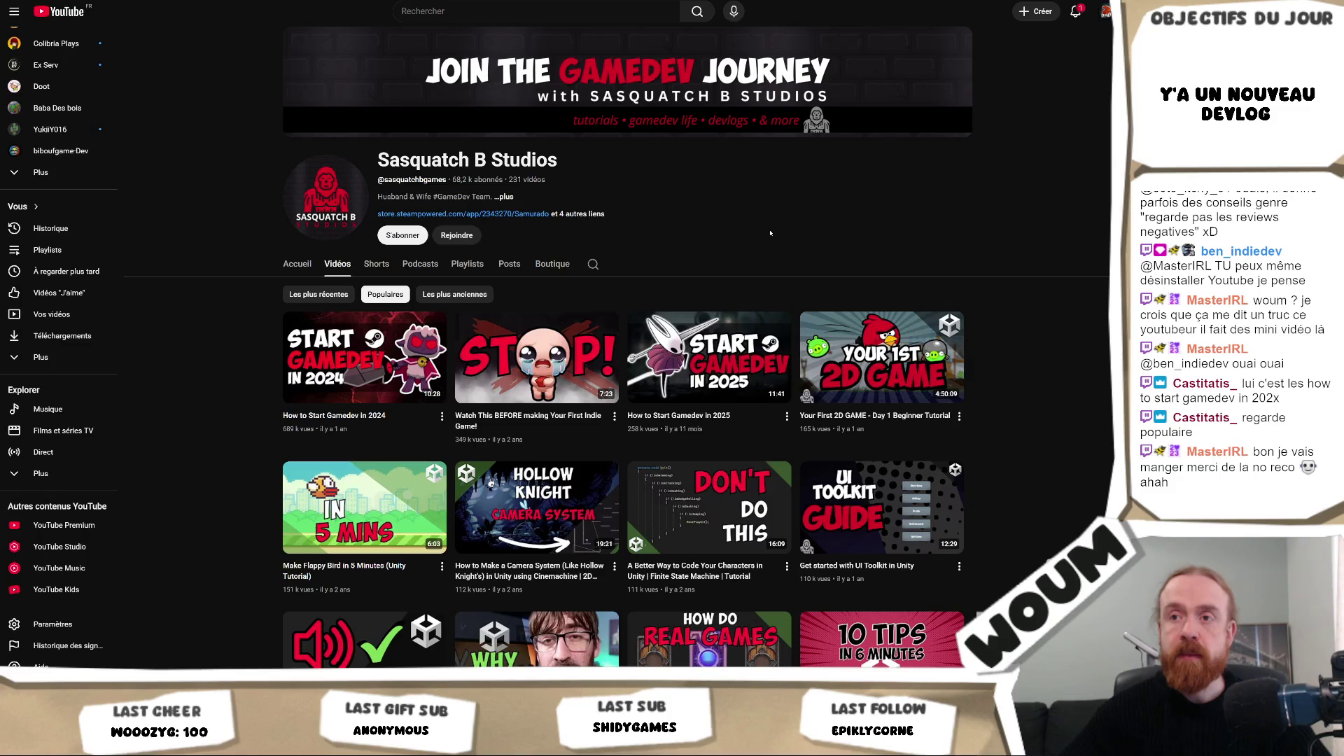
mouse_move(315, 431)
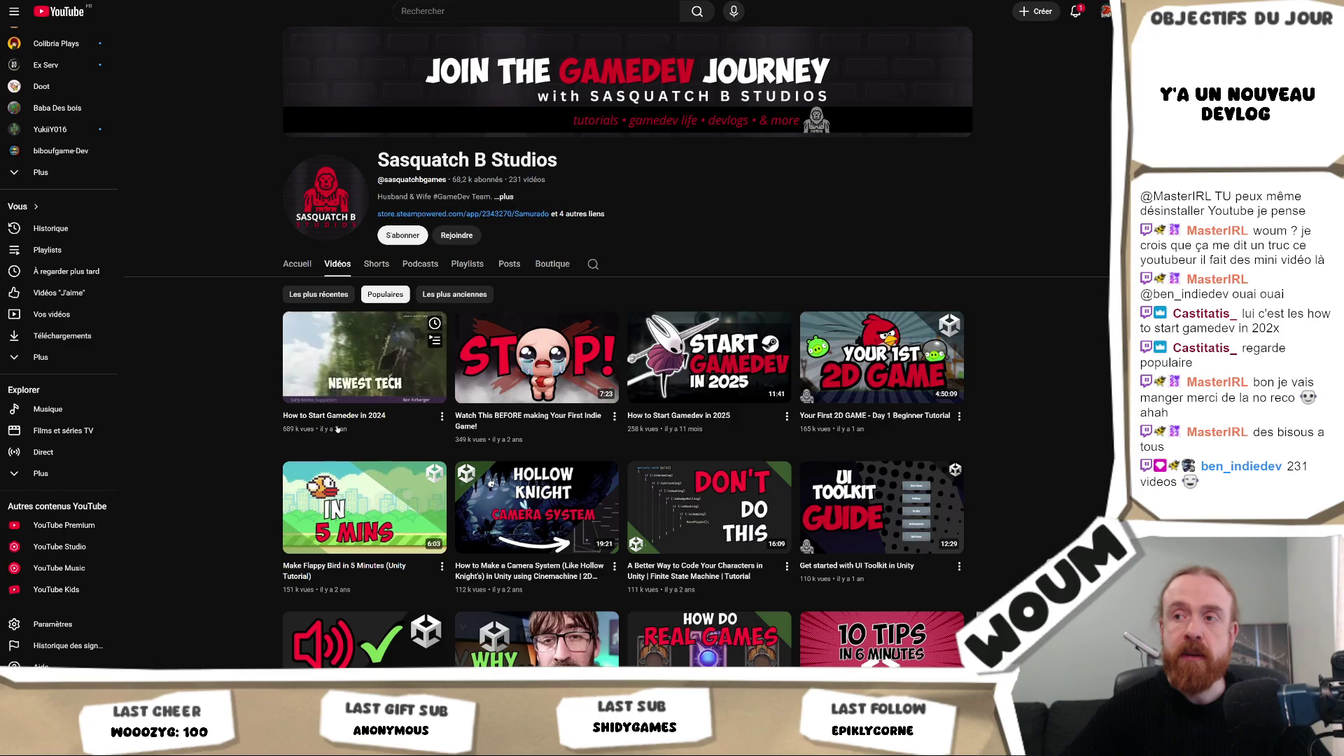
mouse_move(536, 380)
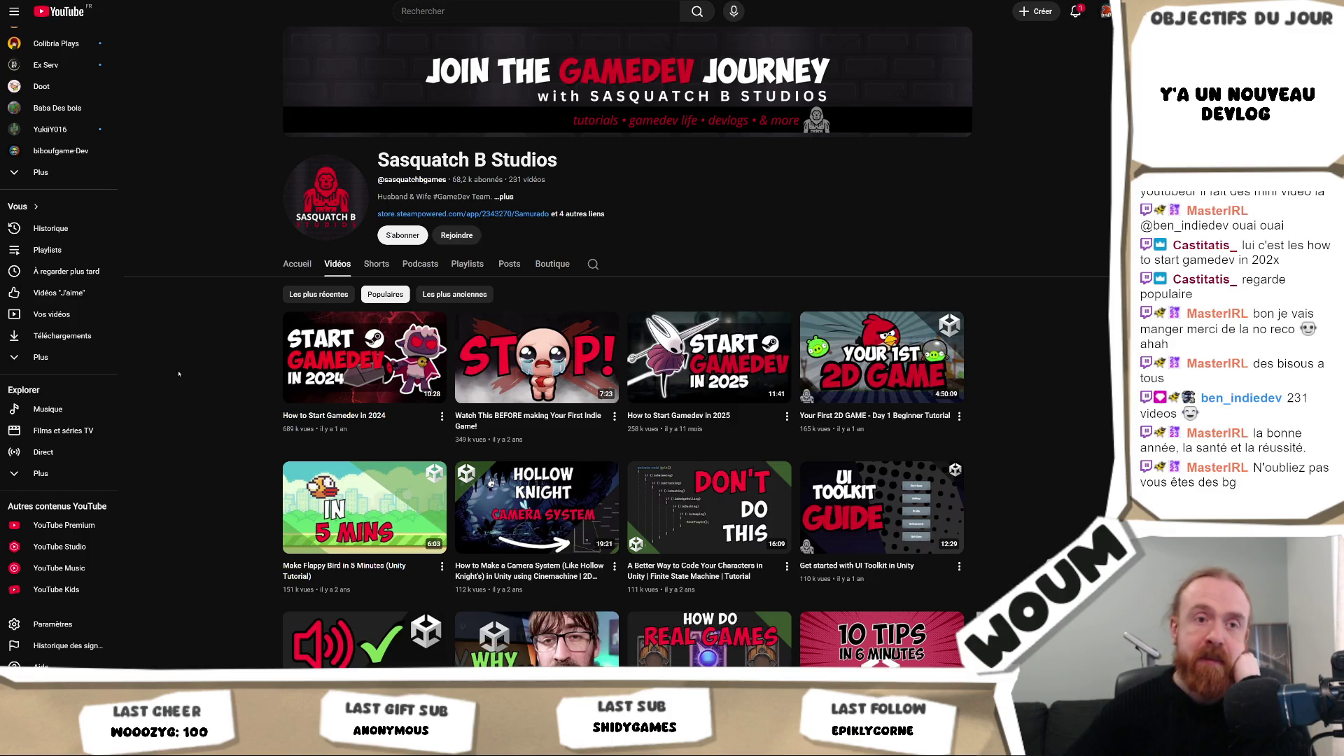
scroll(178, 374, down, 2)
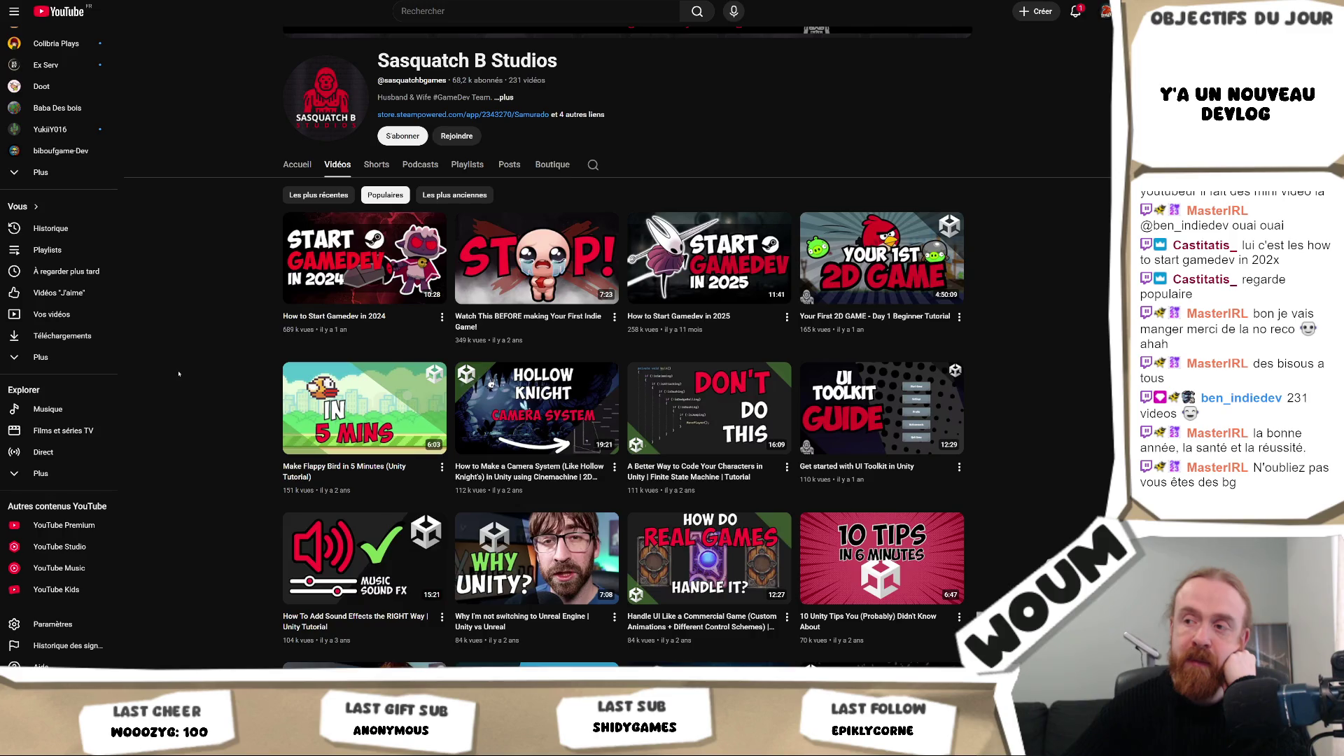
Step: Browse the popular videos down to 'Learn EVERYTHING About Particles in Unity', then scroll back up
scroll(178, 373, down, 1)
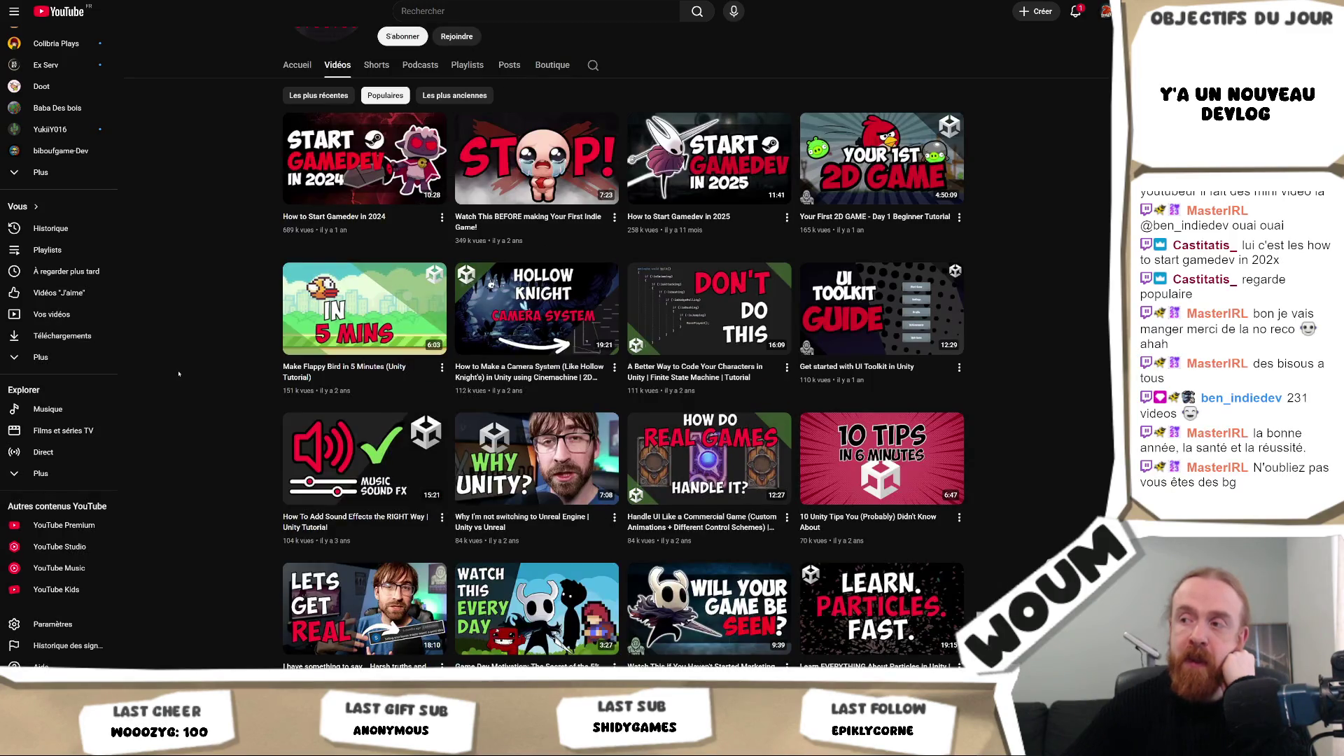
mouse_move(935, 462)
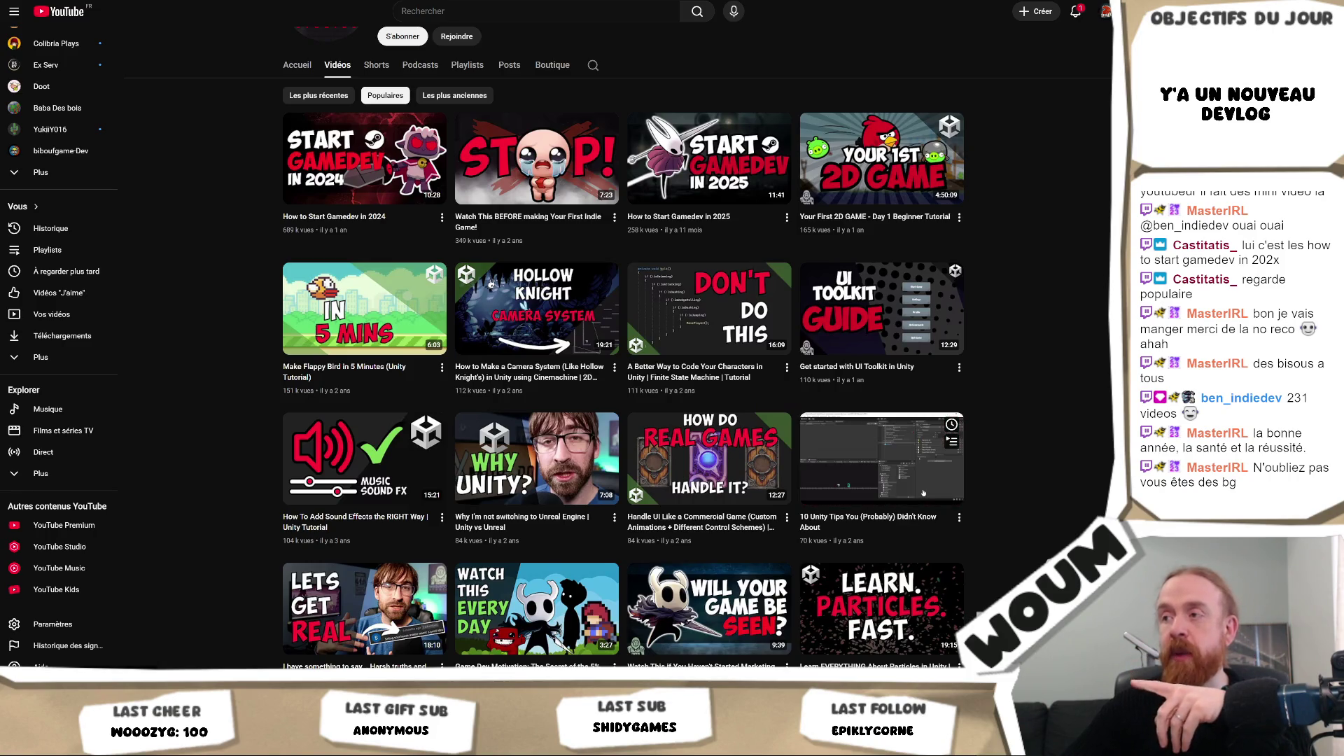
scroll(938, 319, down, 2)
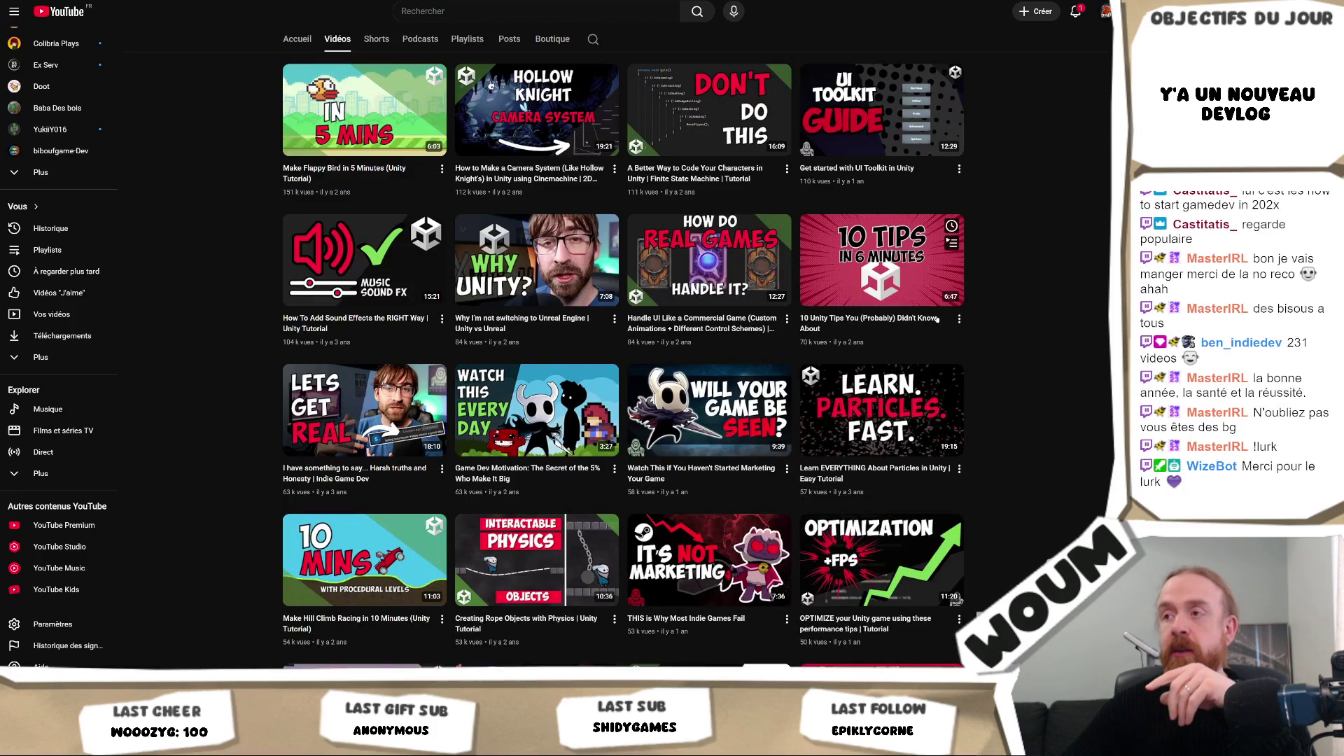
scroll(1030, 382, down, 2)
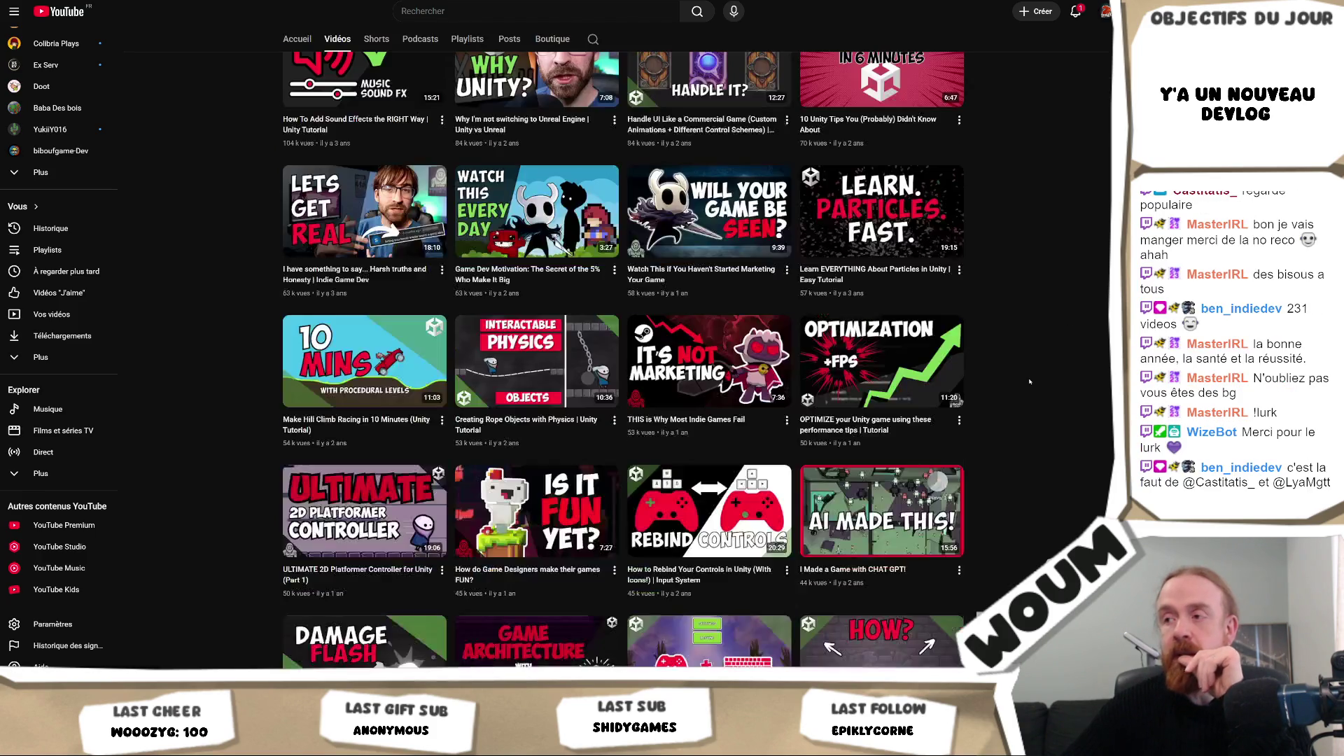
scroll(1036, 380, down, 2)
scroll(893, 299, up, 4)
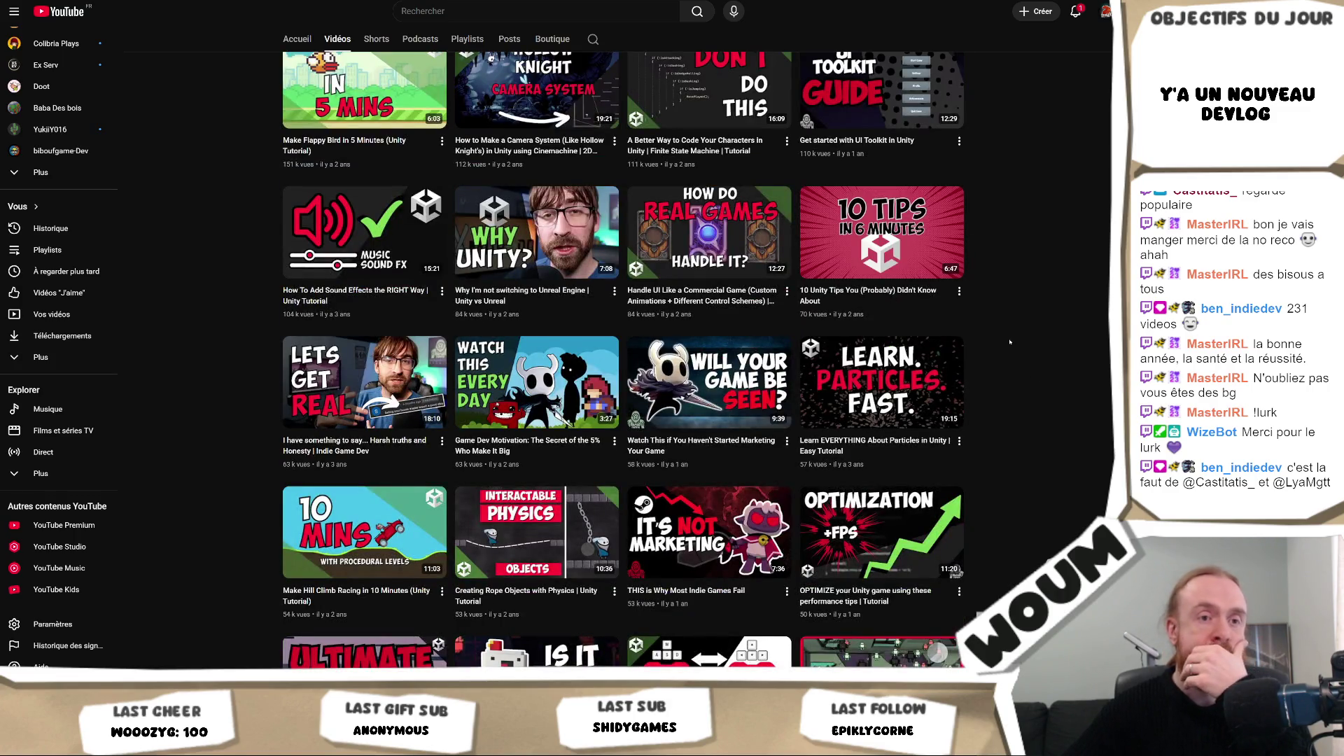
scroll(1009, 342, up, 5)
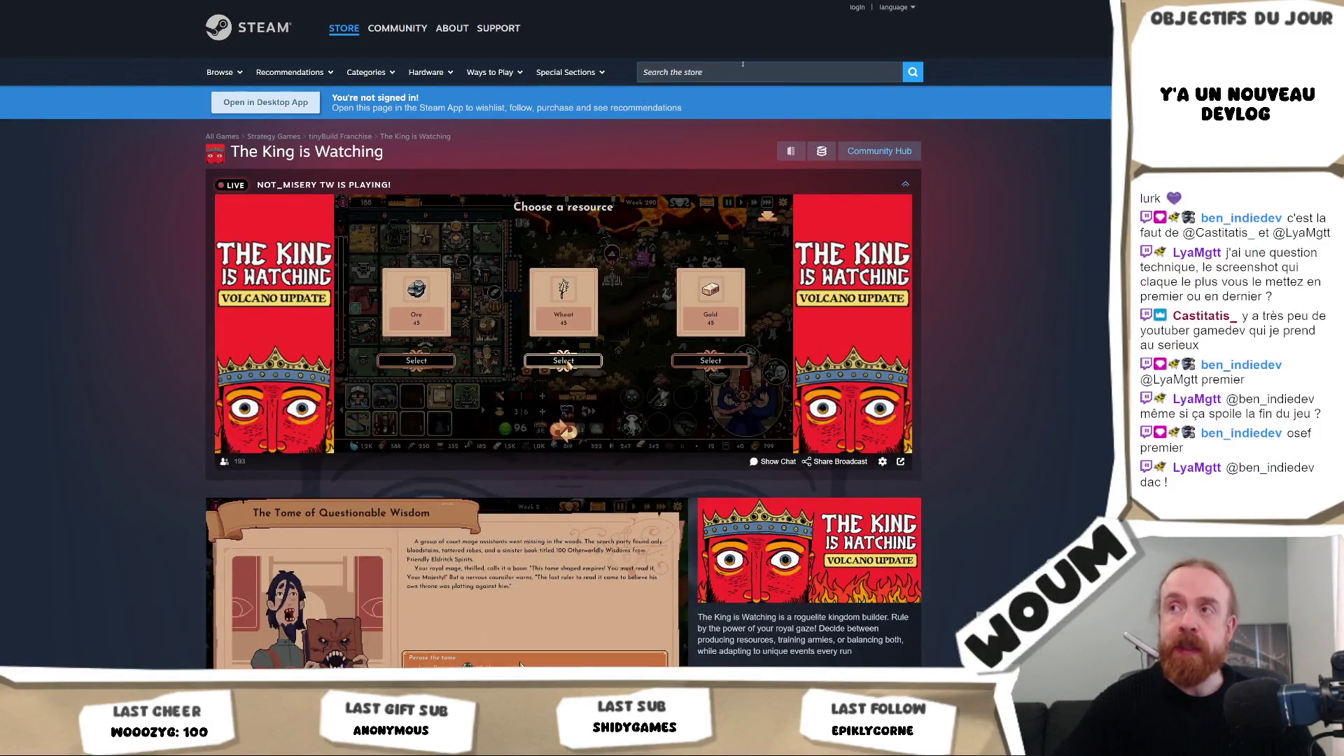
Step: Search the Steam store for 'dawnfolk', open the Dawnfolk page and pause its trailer
click(741, 67)
text(dawnfolk)
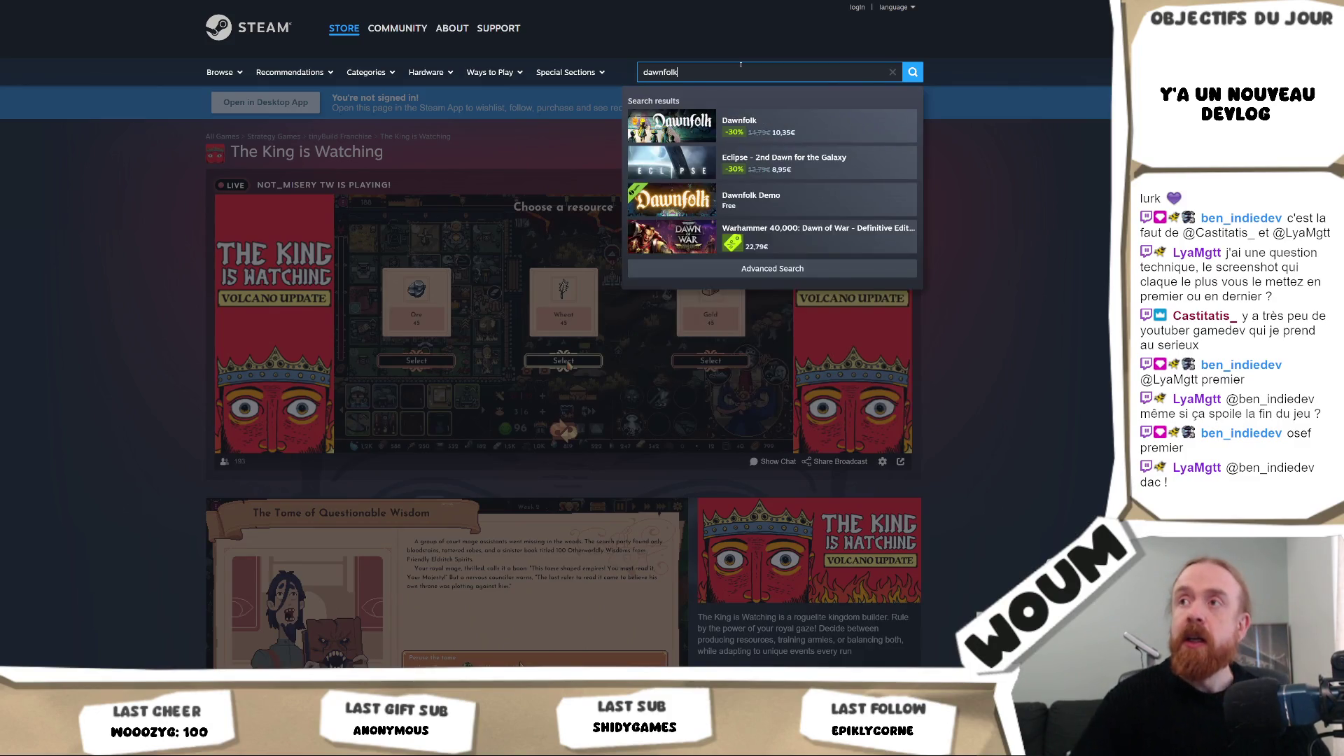
click(770, 126)
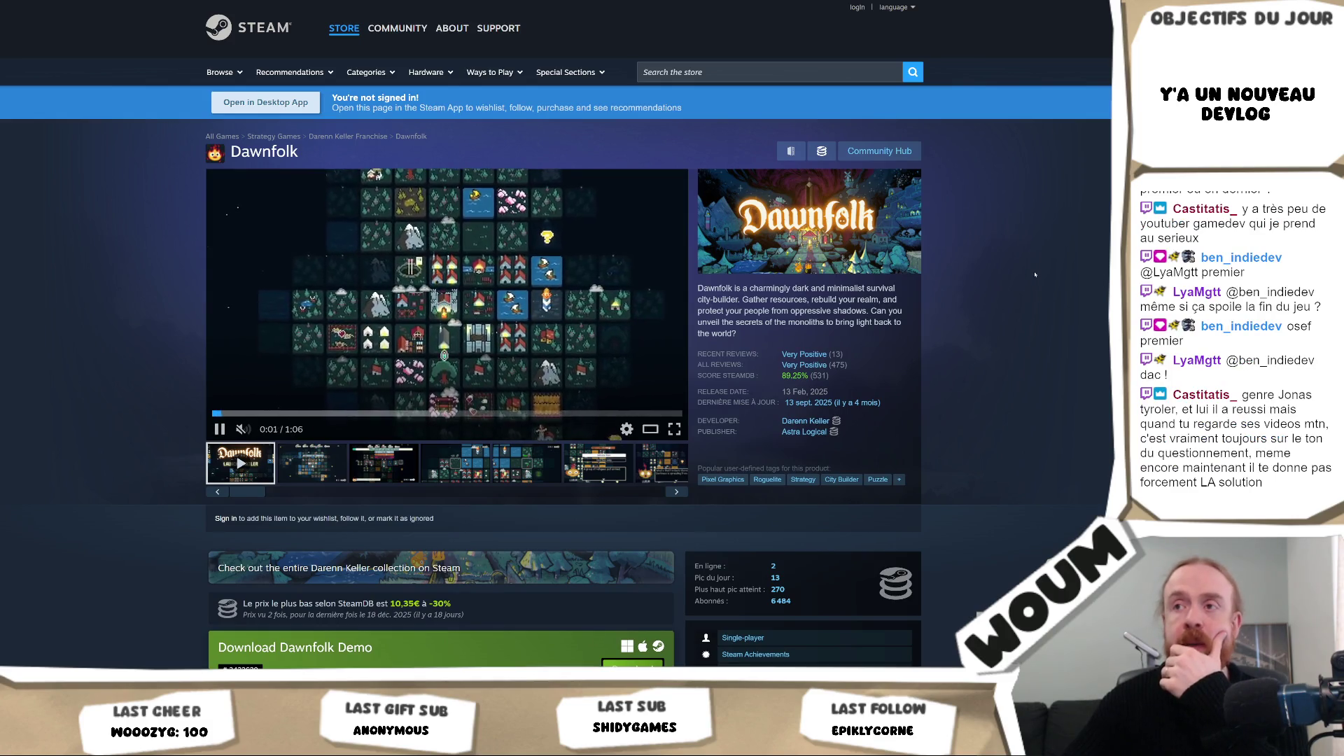
click(584, 306)
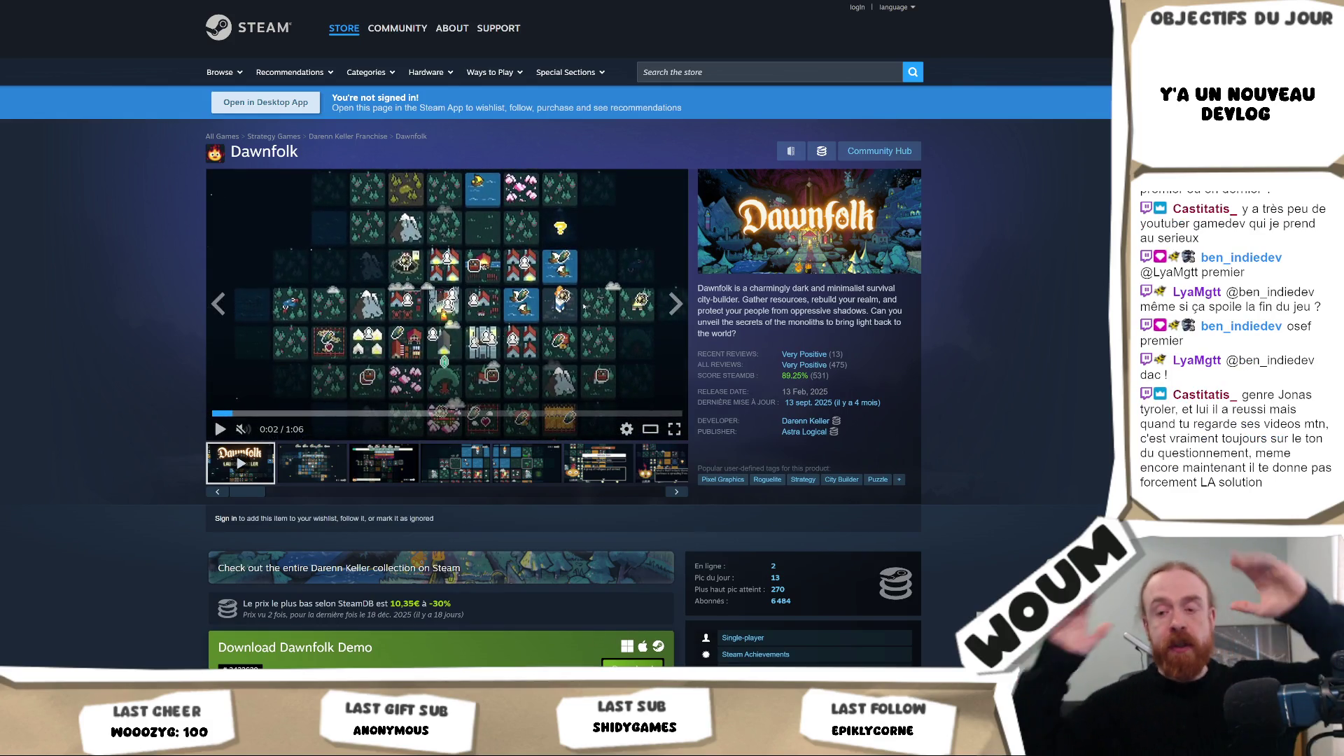
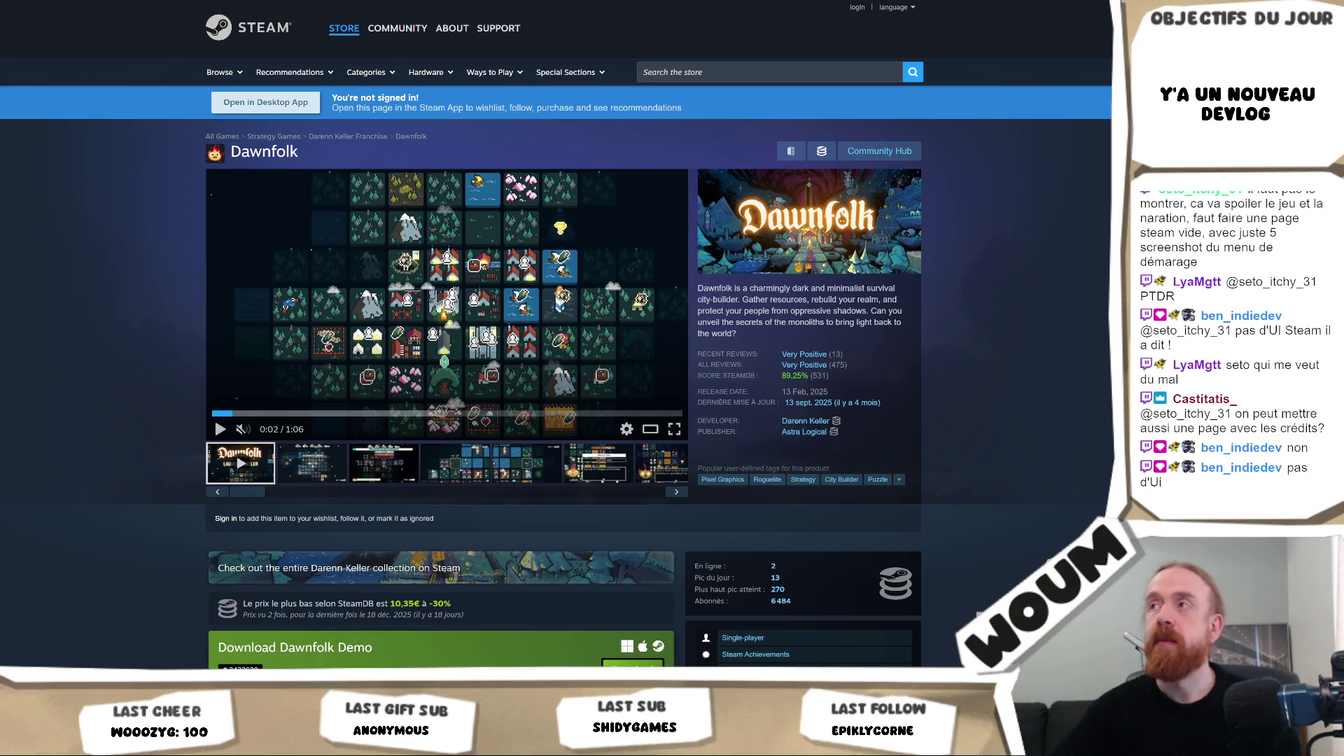
Step: Browse the Sasquatch B Studios channel's Videos grid, then switch to the Cropolution store page
key(ctrl+Tab)
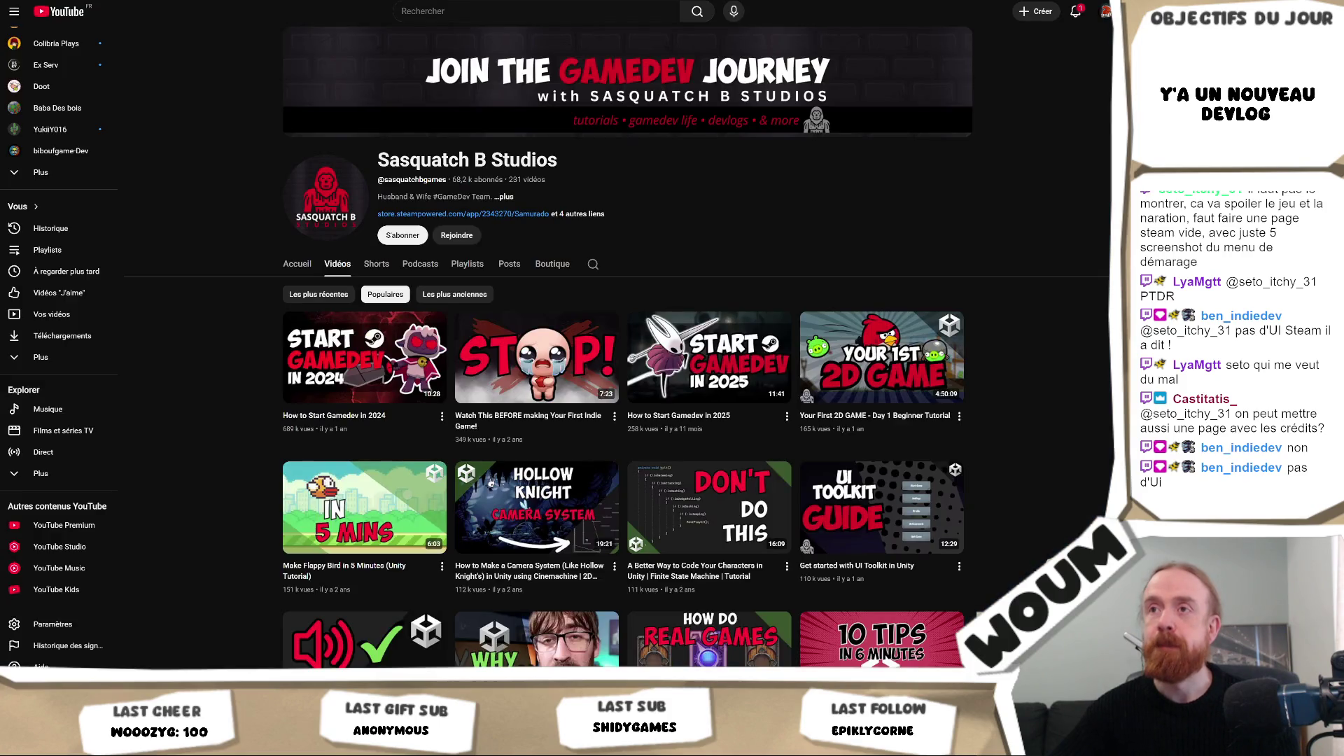
scroll(1076, 231, down, 7)
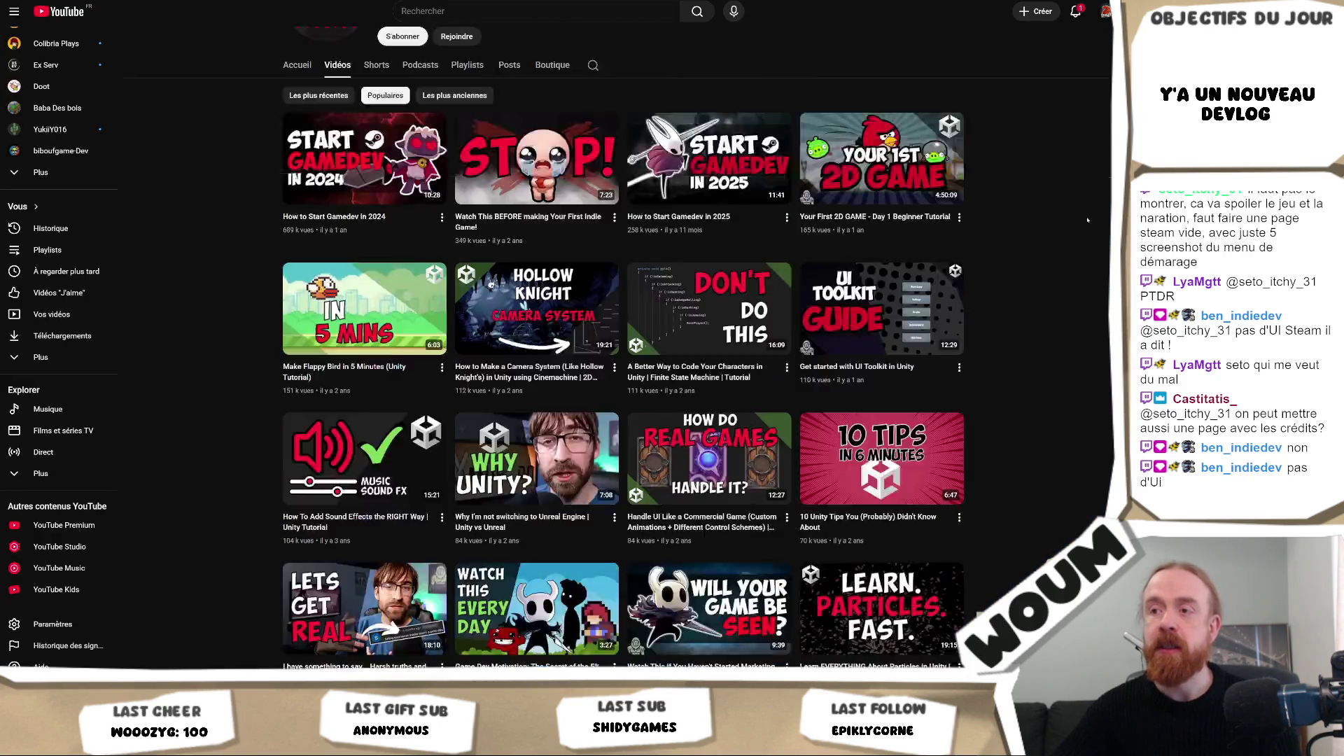
scroll(623, 350, down, 3)
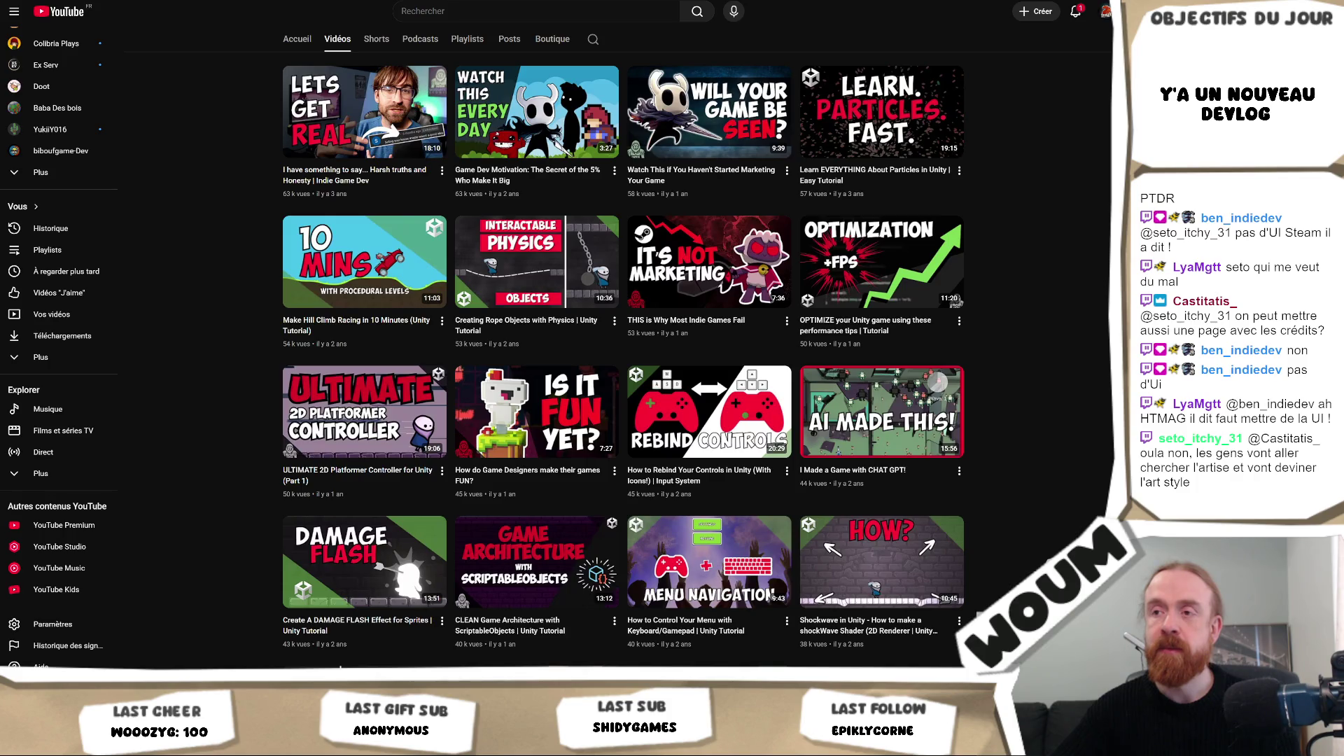
scroll(1083, 341, down, 3)
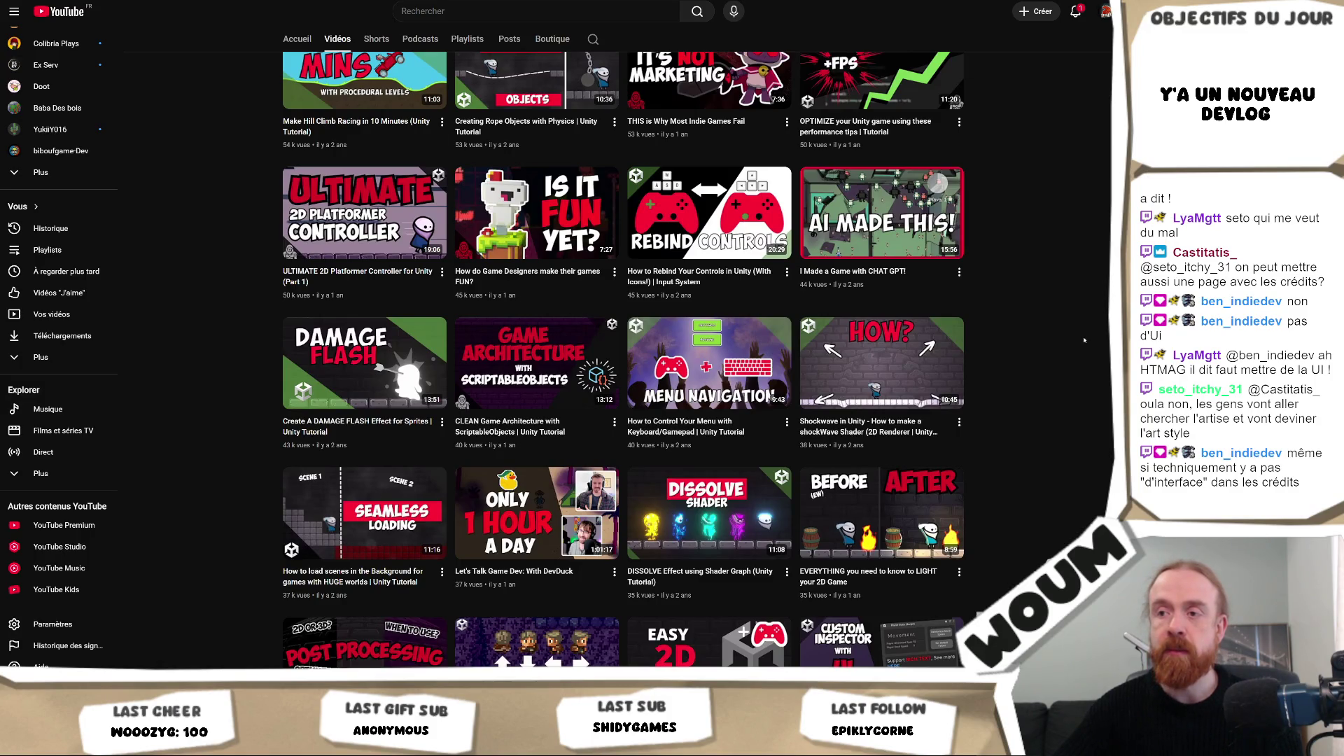
scroll(1084, 339, down, 2)
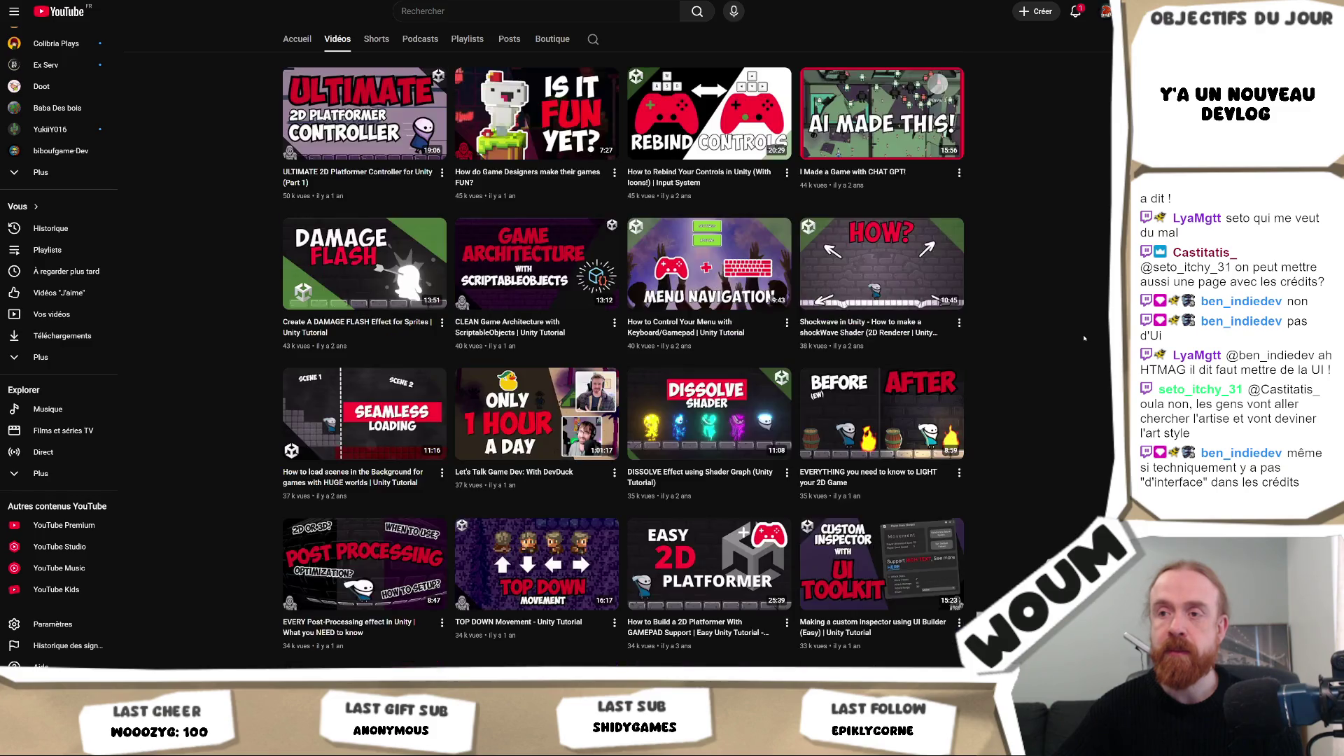
scroll(1088, 327, up, 15)
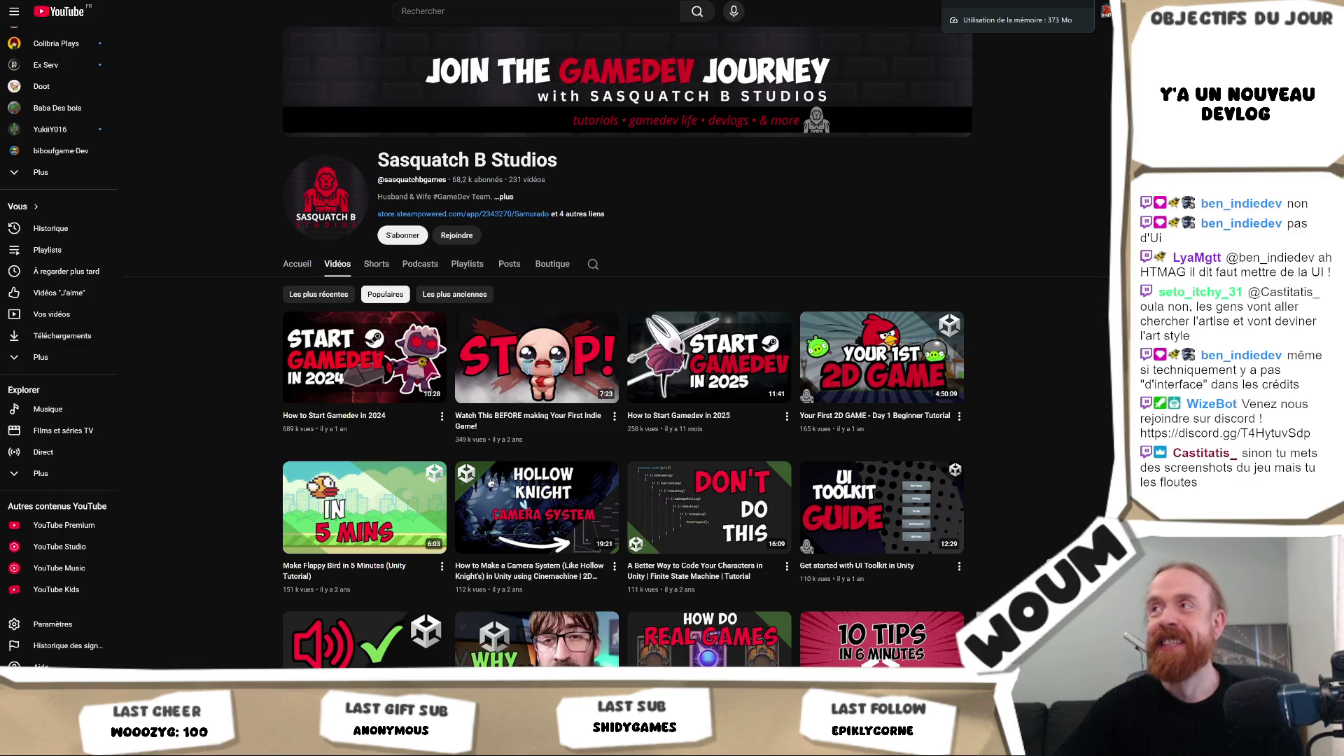
key(ctrl+Tab)
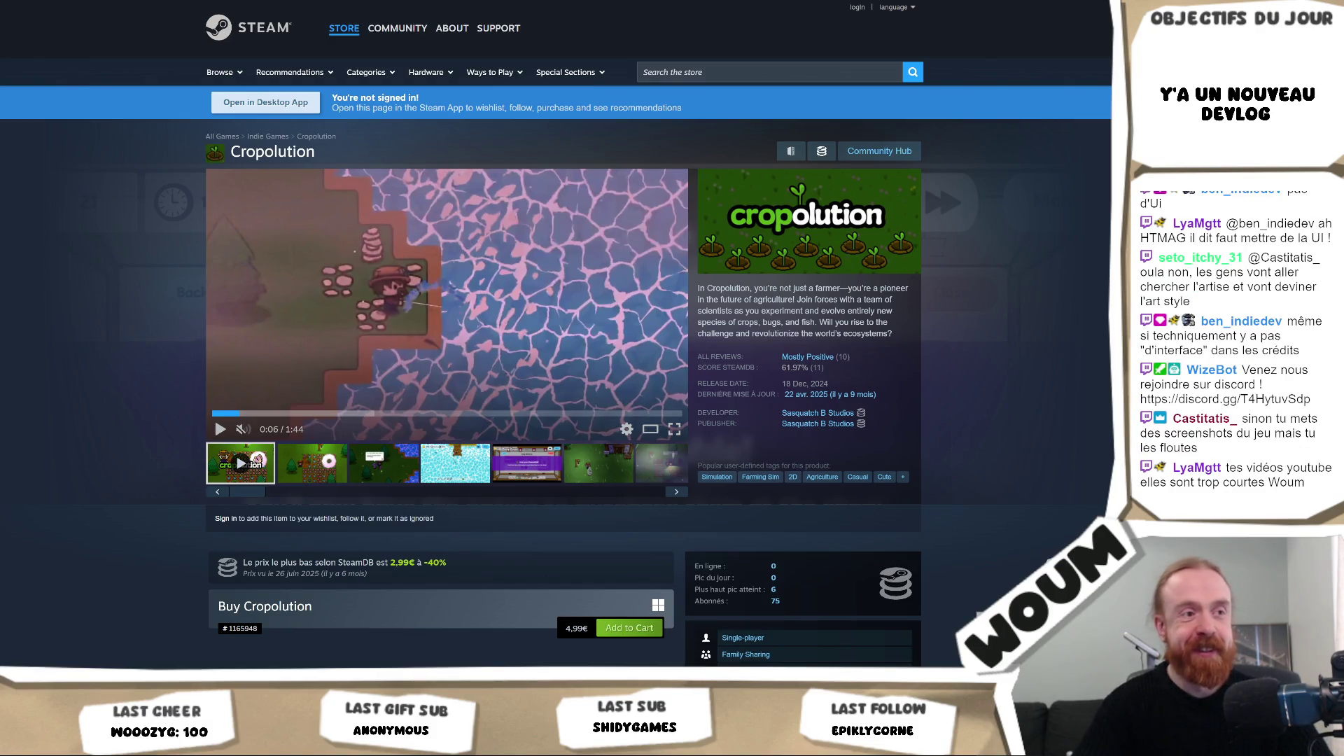
Step: Move to the Samurado screenshot gallery and advance to the next screenshot
key(ctrl+Tab)
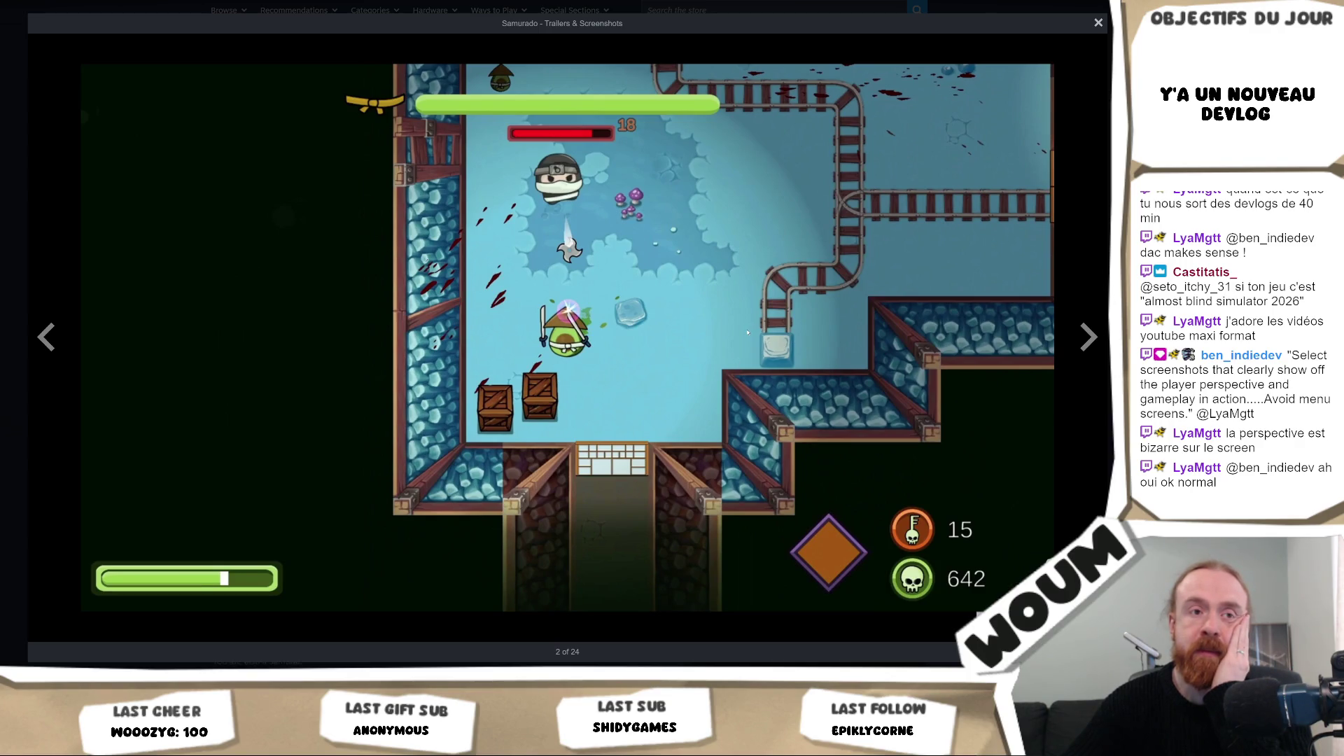
click(1087, 337)
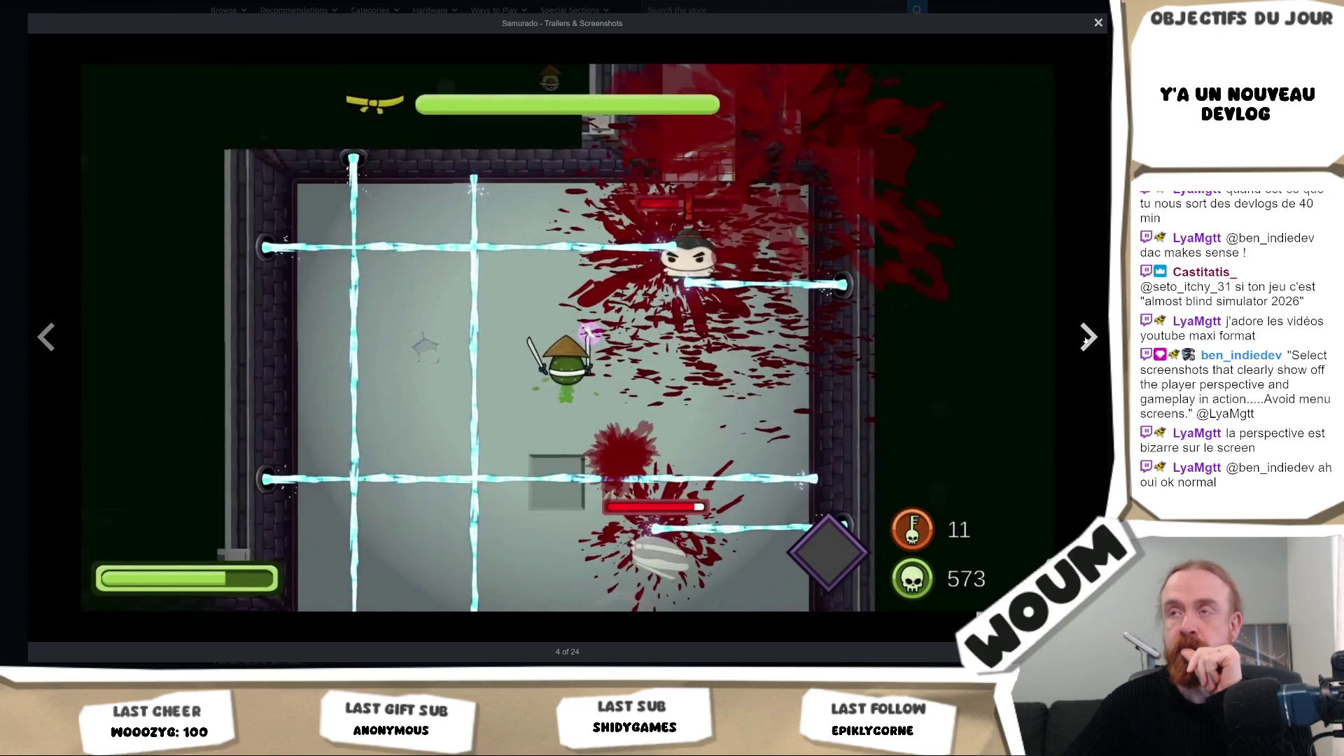
Step: Close the Samurado gallery, view the upgrade-choice screenshot full size, then dismiss it
click(1097, 26)
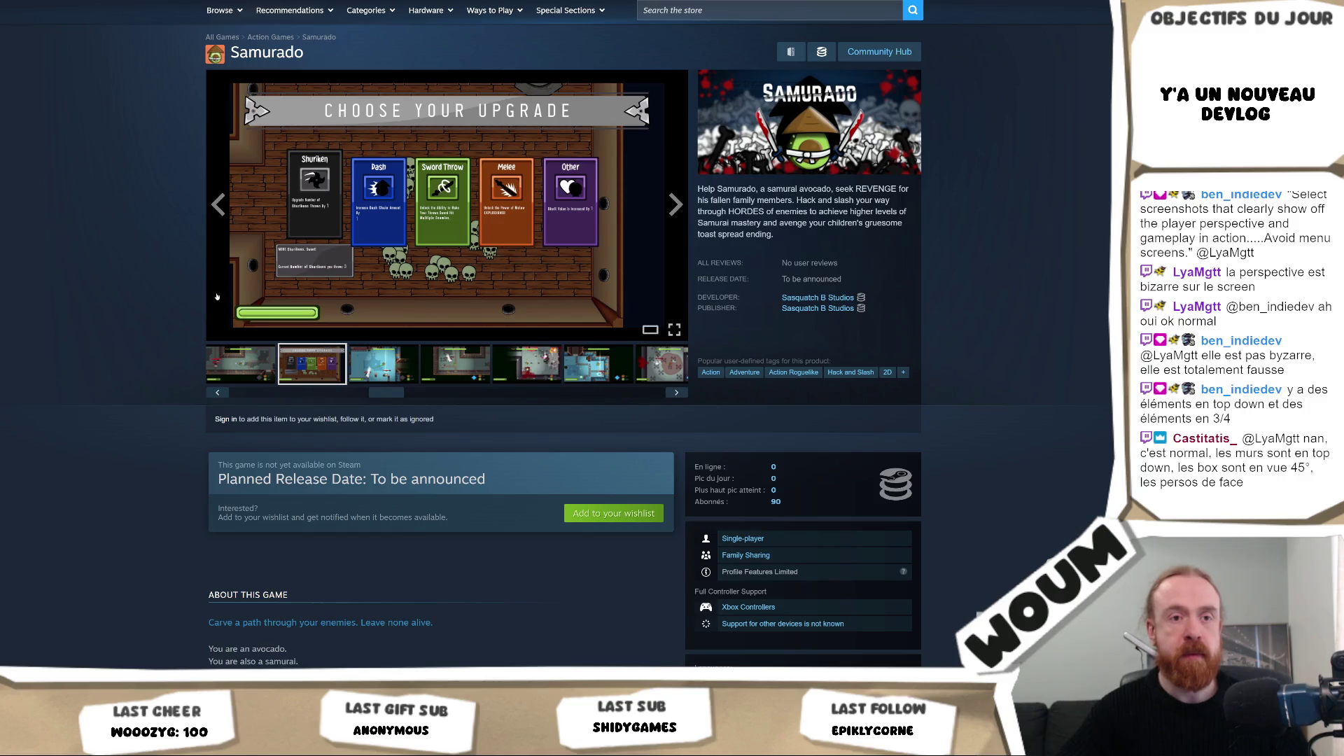
click(460, 206)
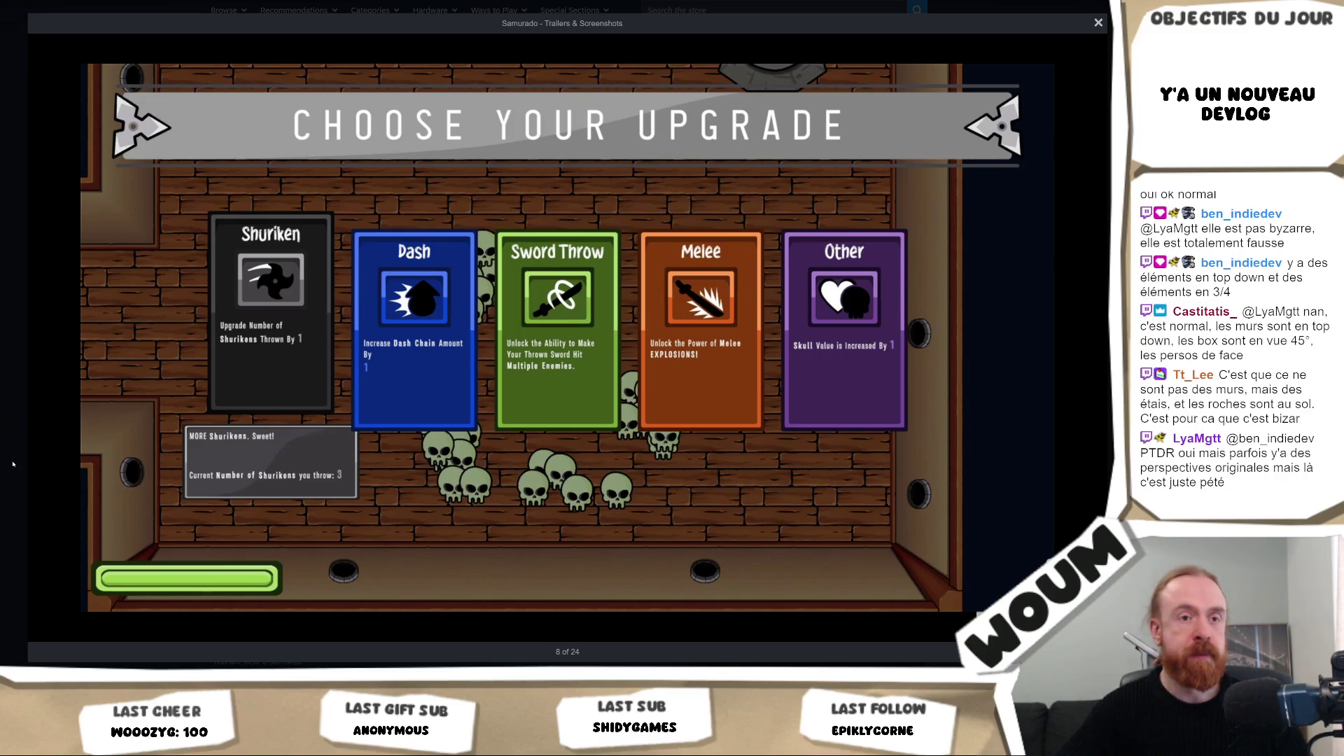
click(13, 464)
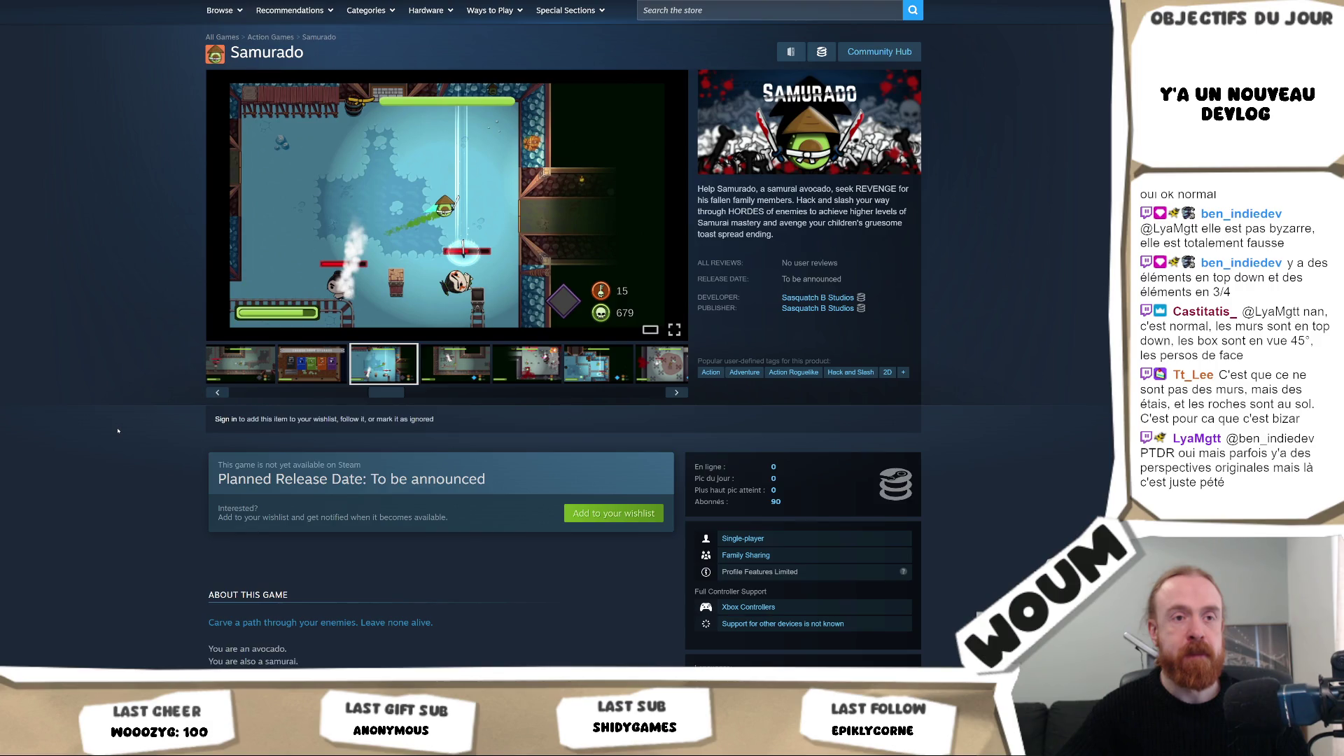
click(247, 378)
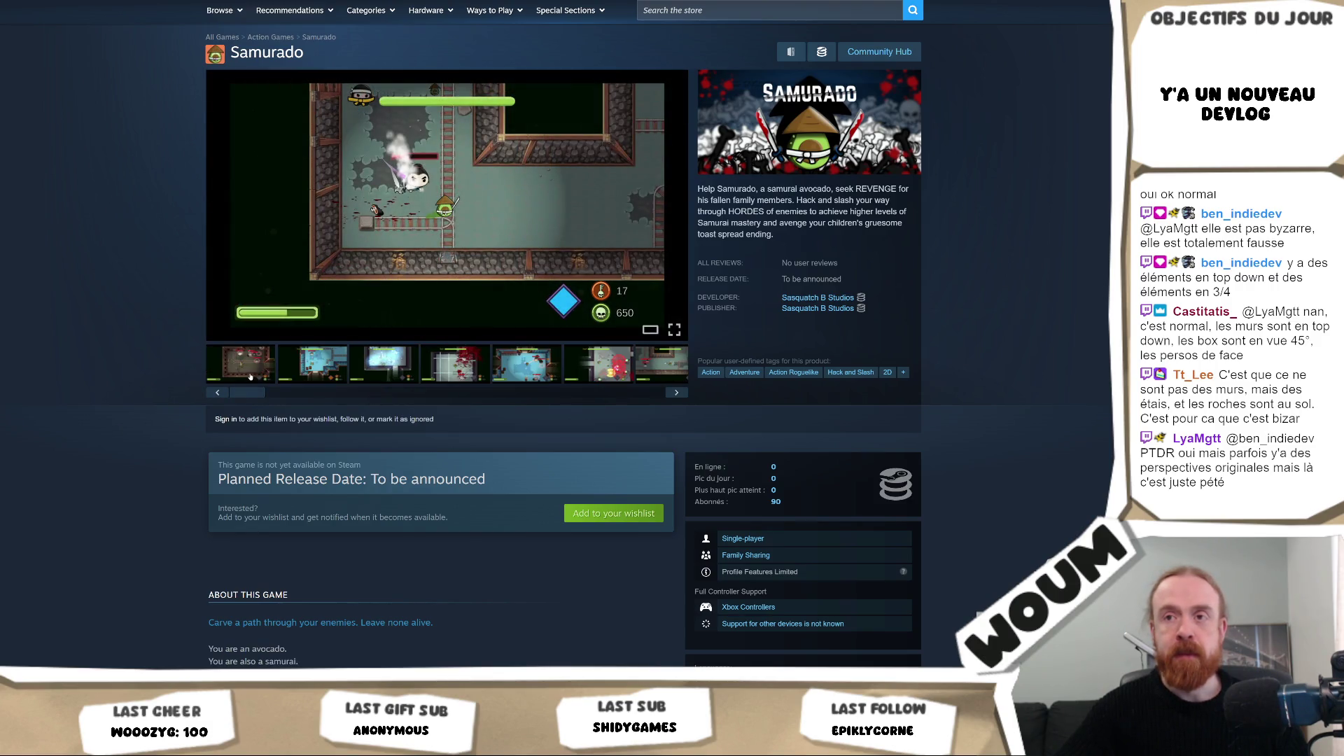
click(312, 364)
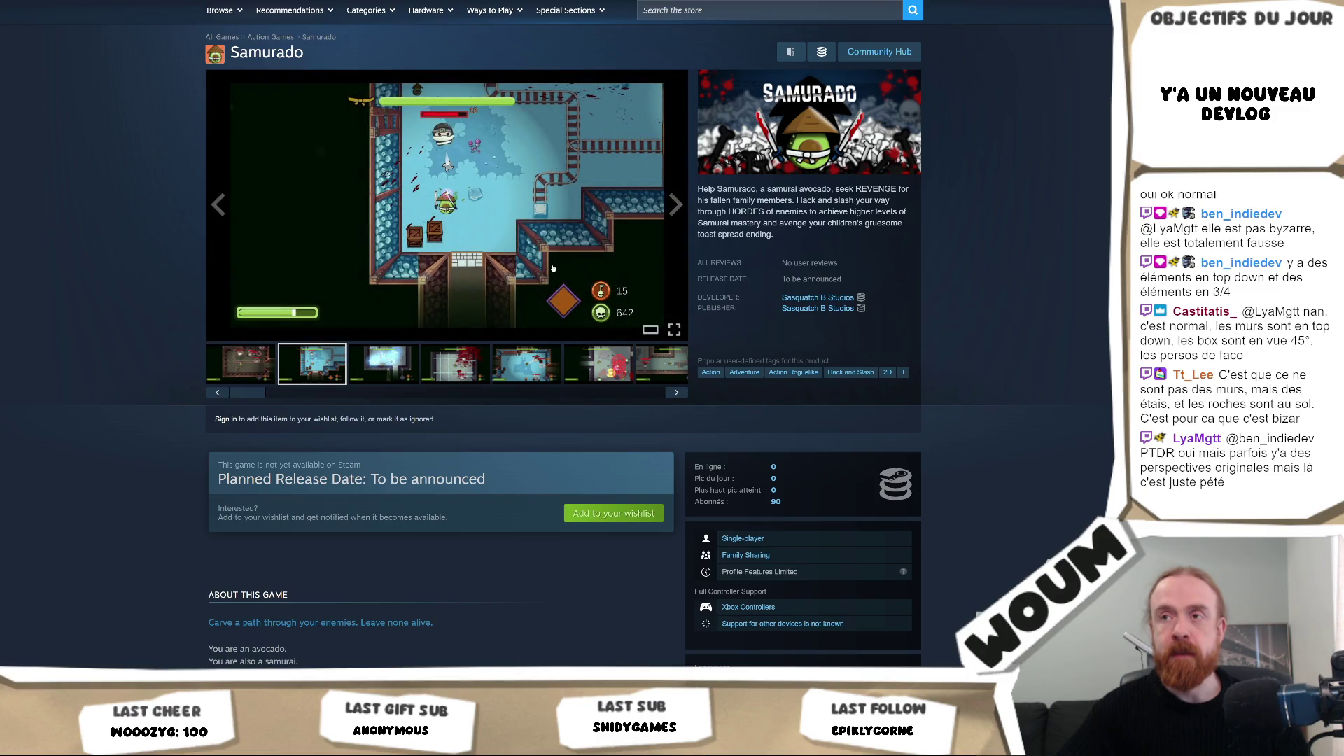
click(553, 268)
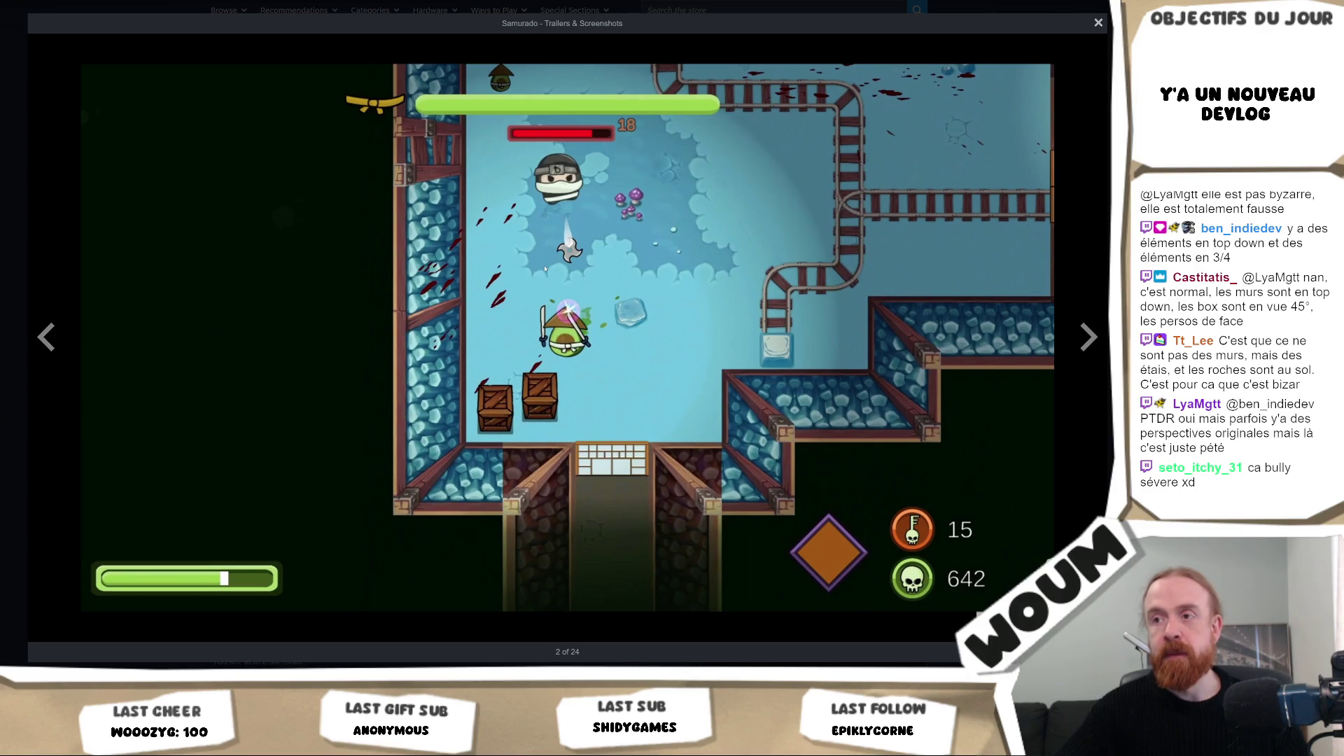
click(1098, 25)
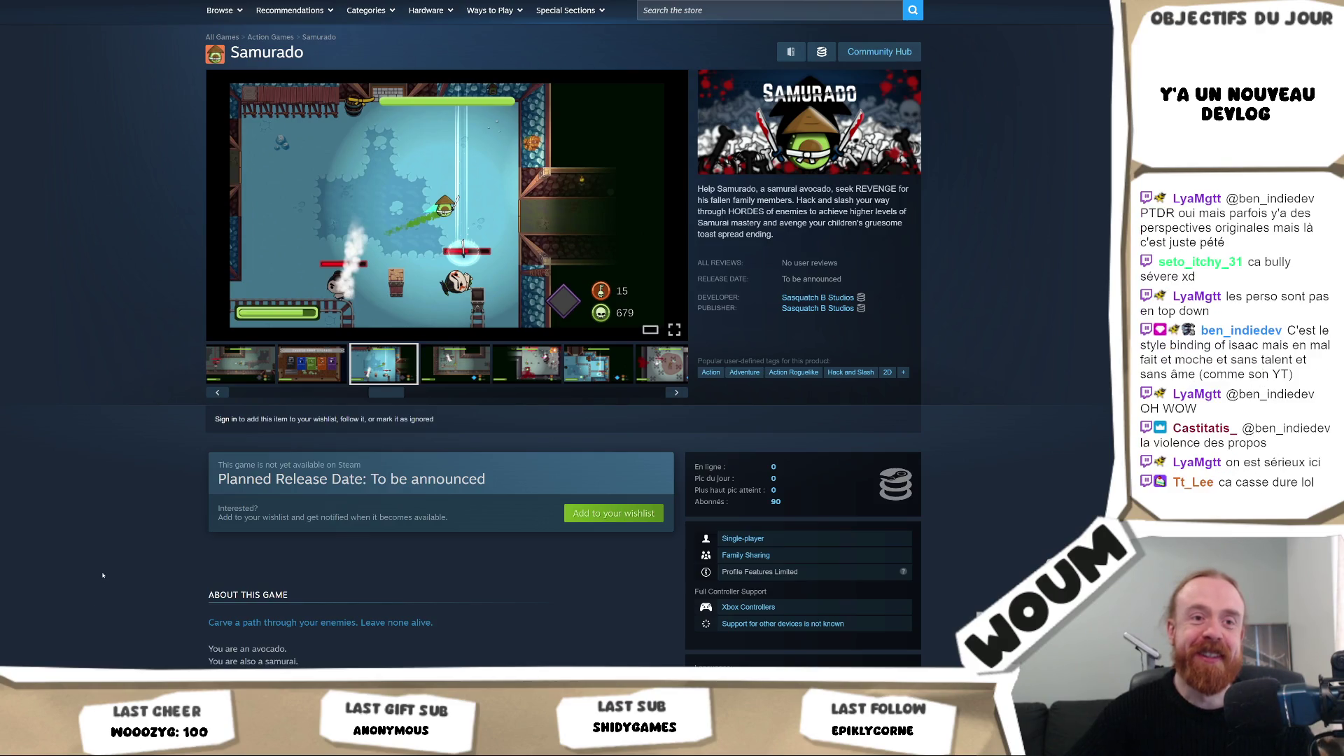
mouse_move(252, 742)
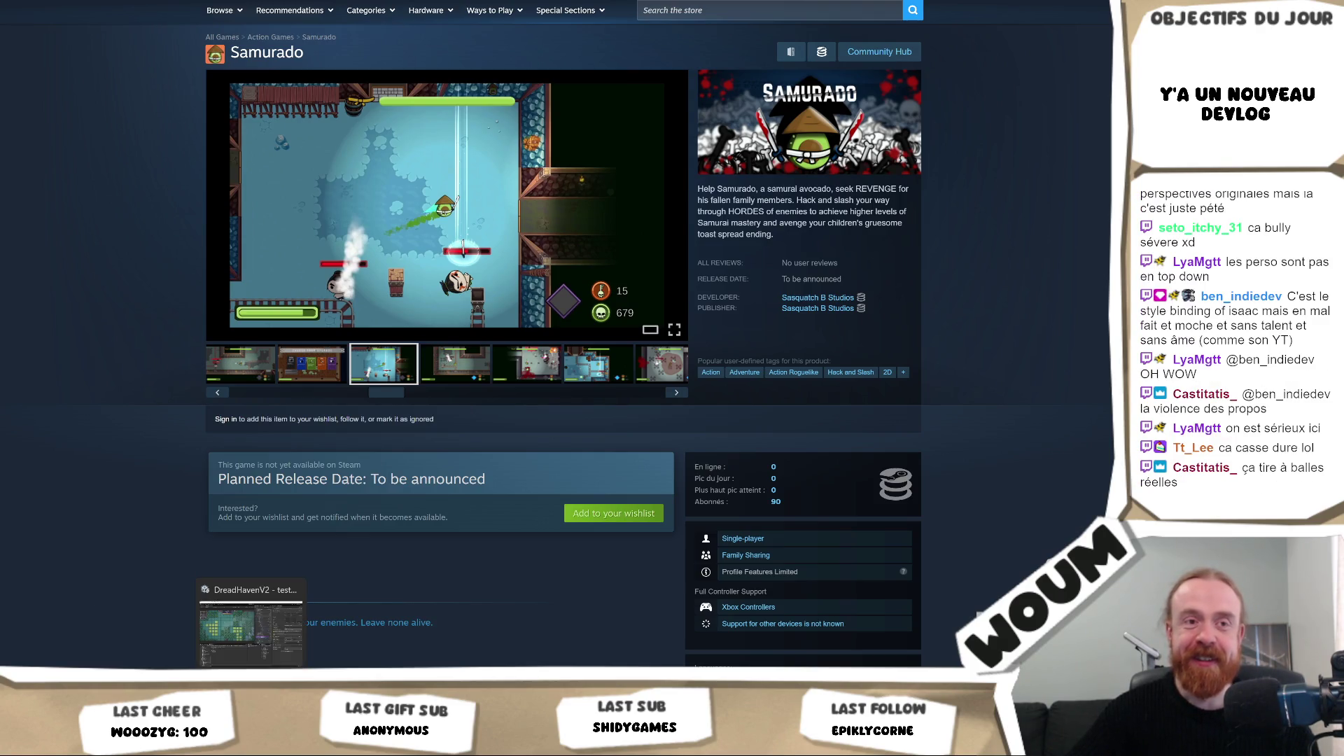
click(250, 630)
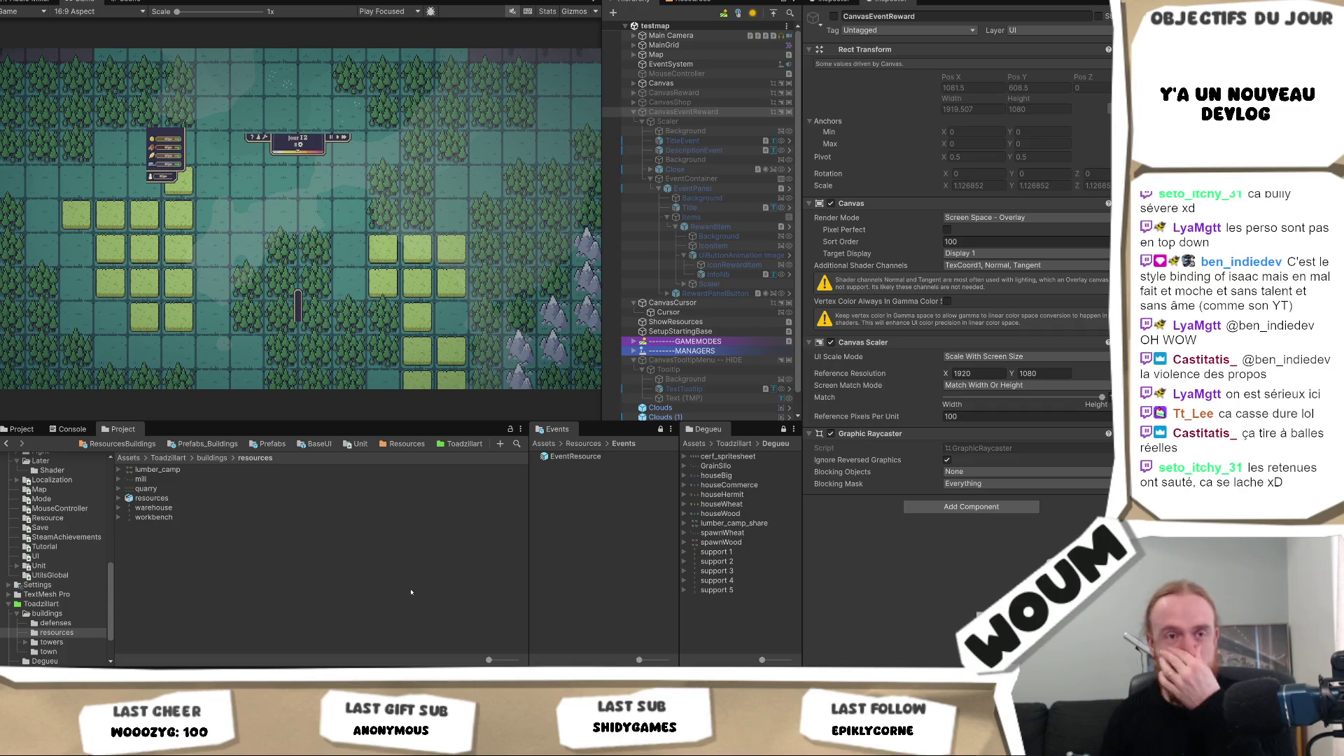
Step: Focus the running game view, bring up the Samurado store page, then return to YouTube
click(232, 234)
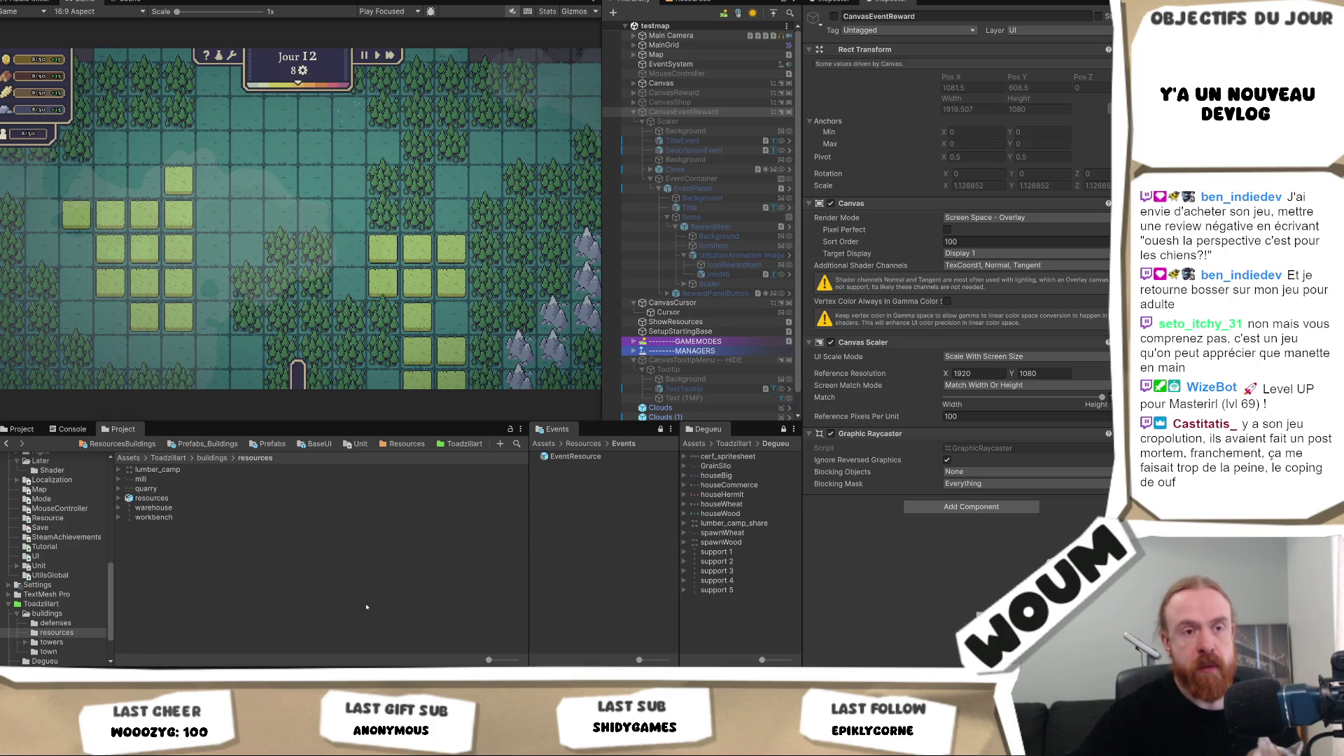
mouse_move(198, 682)
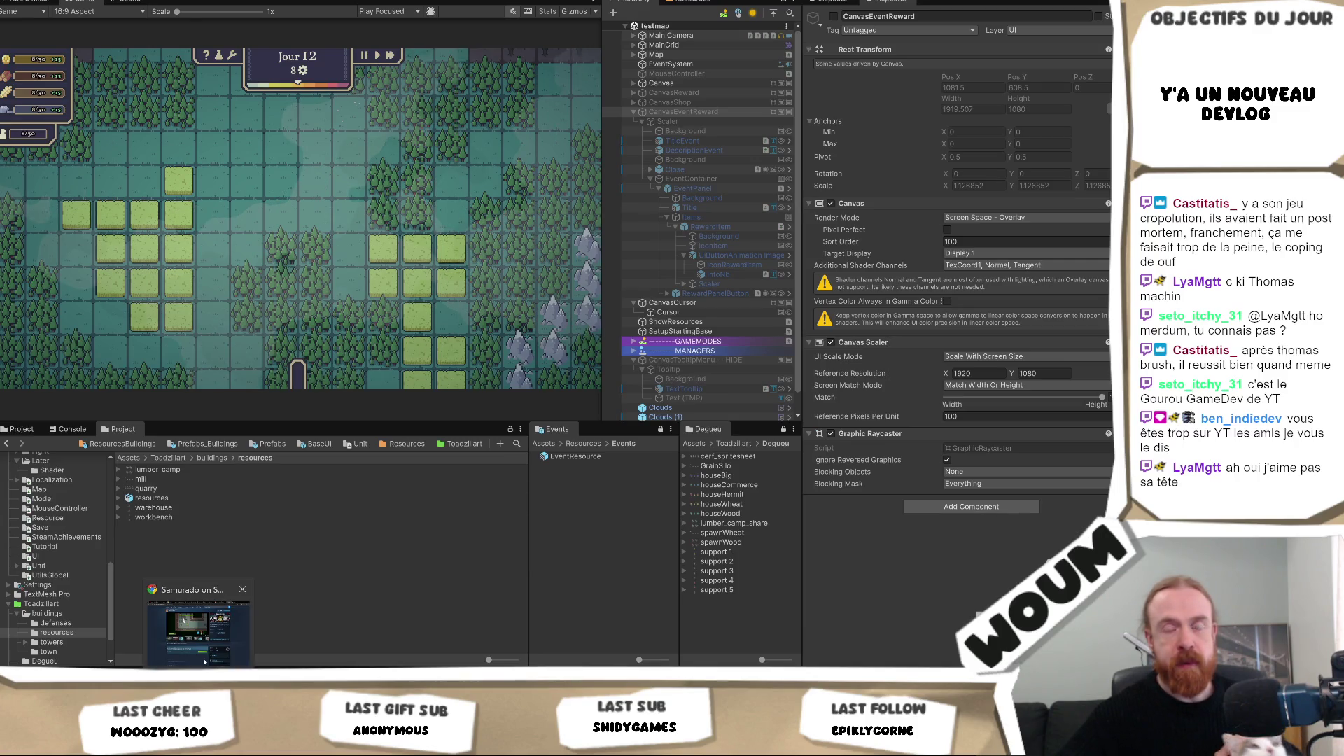
click(205, 661)
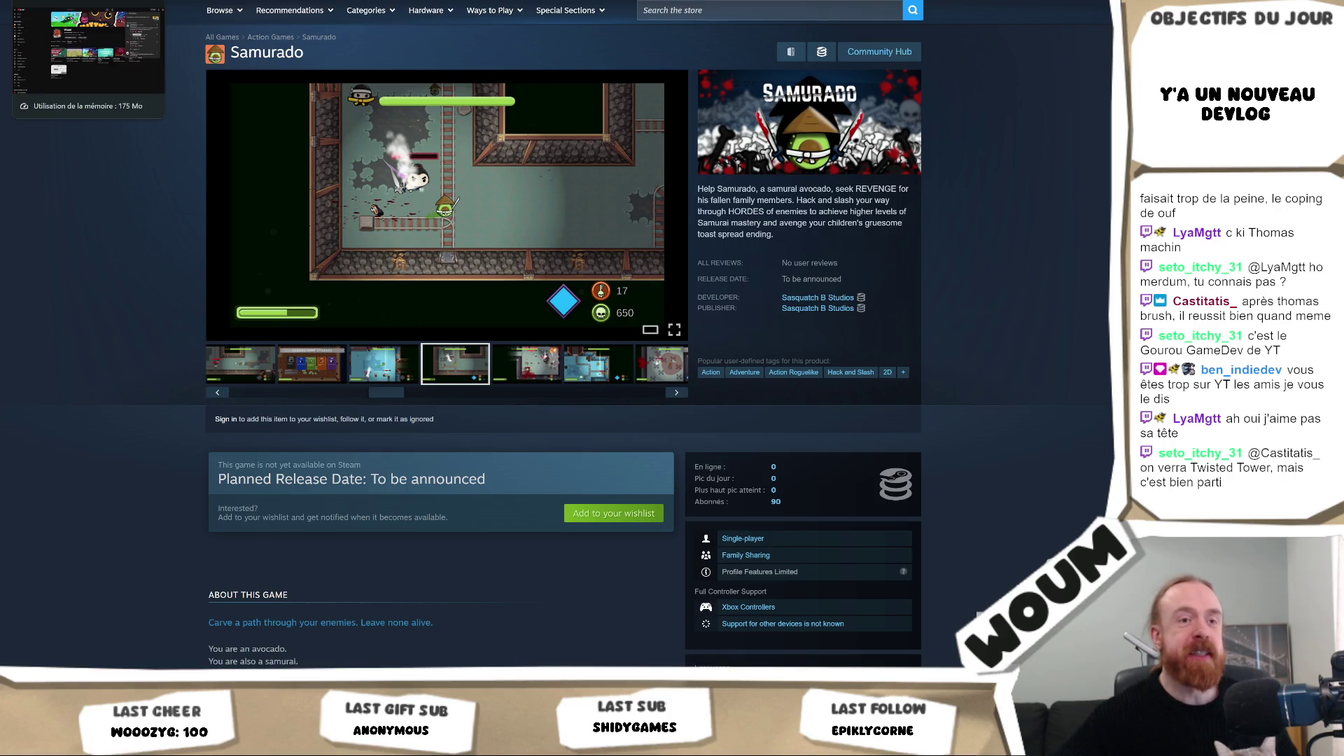
click(77, 0)
click(495, 8)
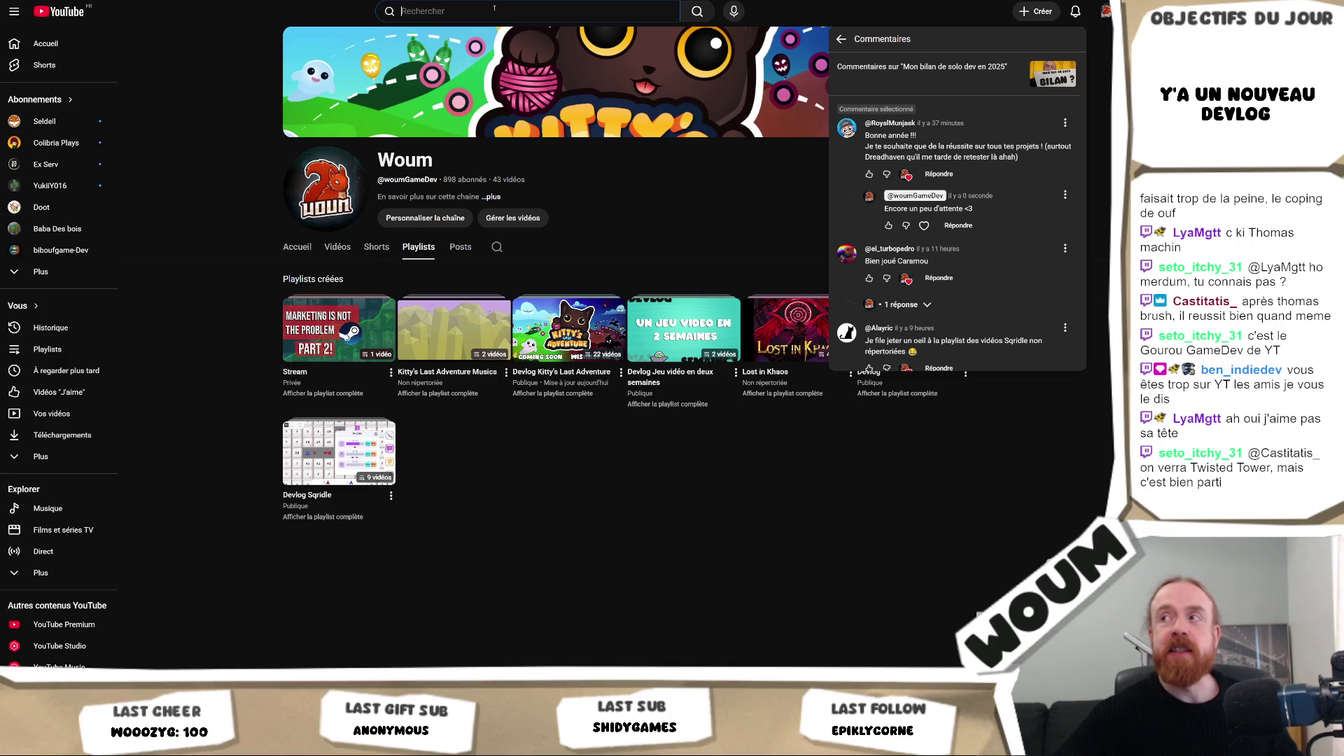
Step: Search YouTube for 'thomas brush' and go to his channel from the results
click(422, 11)
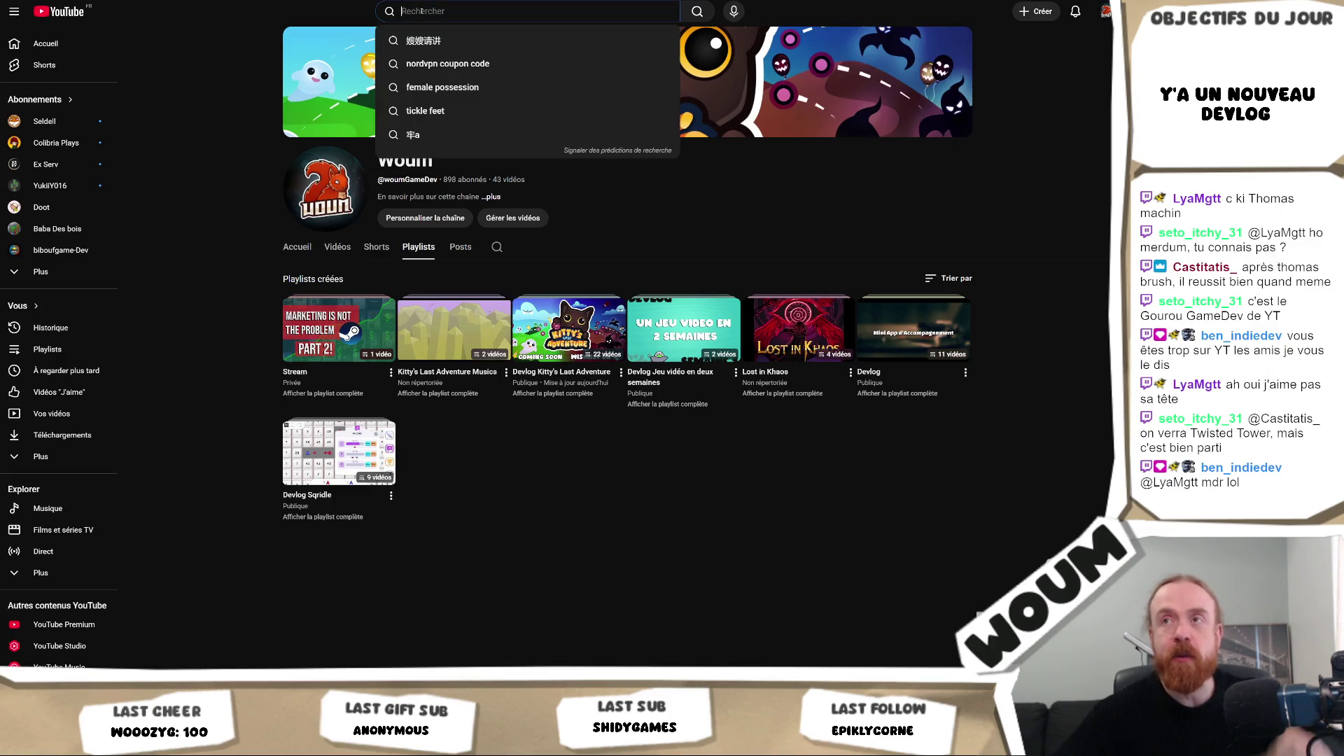
text(thomas brush)
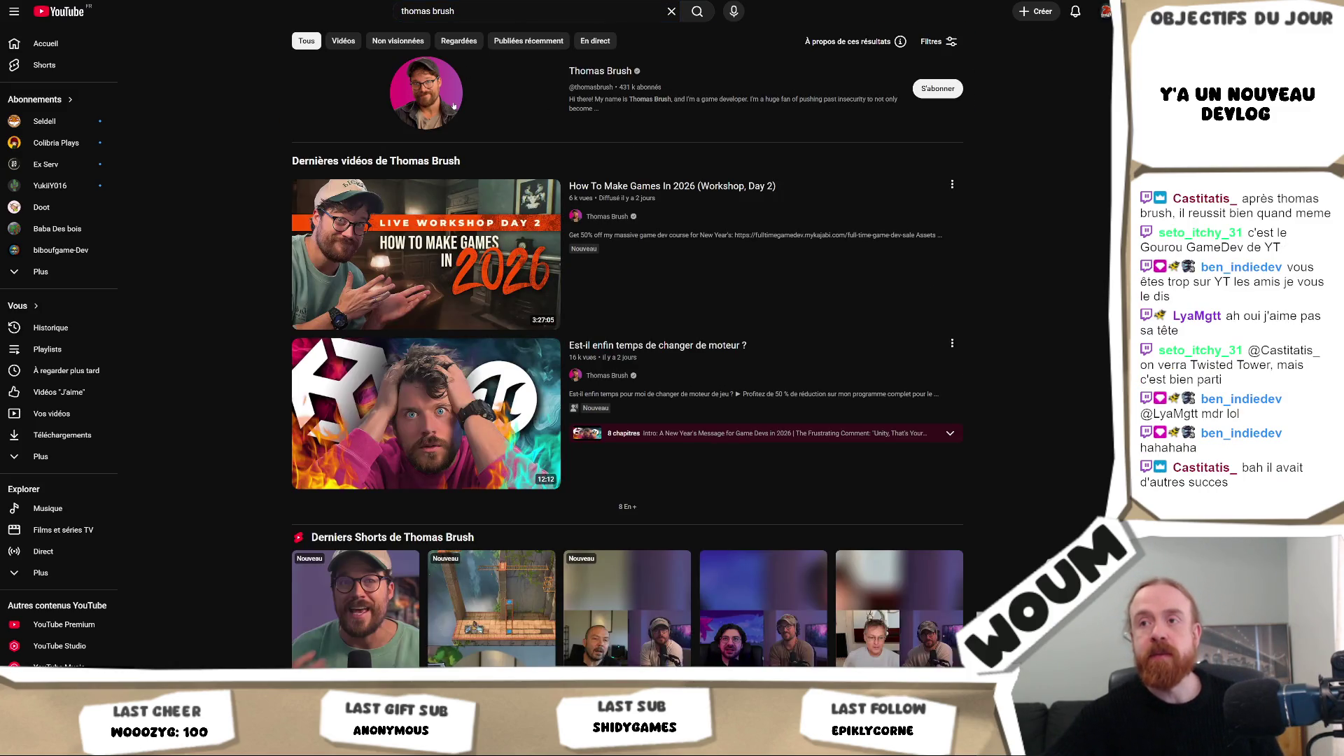
mouse_move(679, 302)
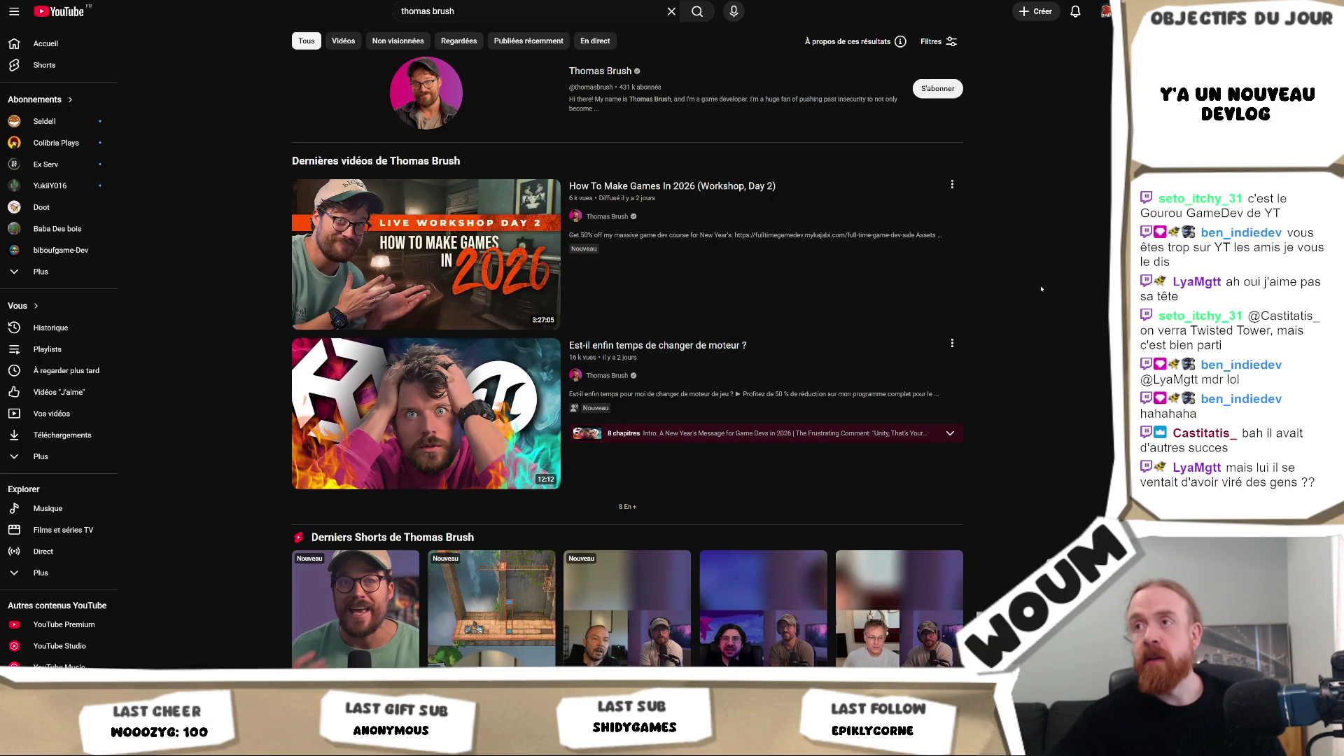
mouse_move(908, 270)
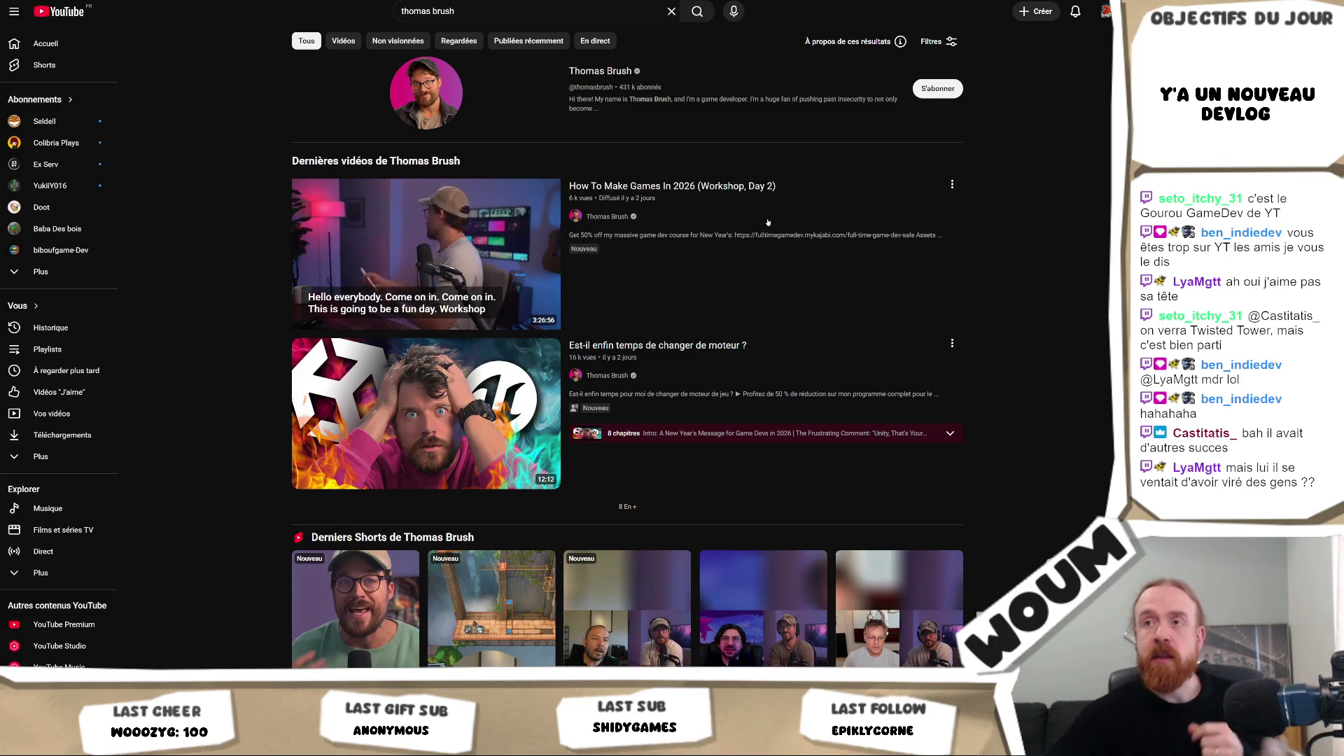
click(622, 72)
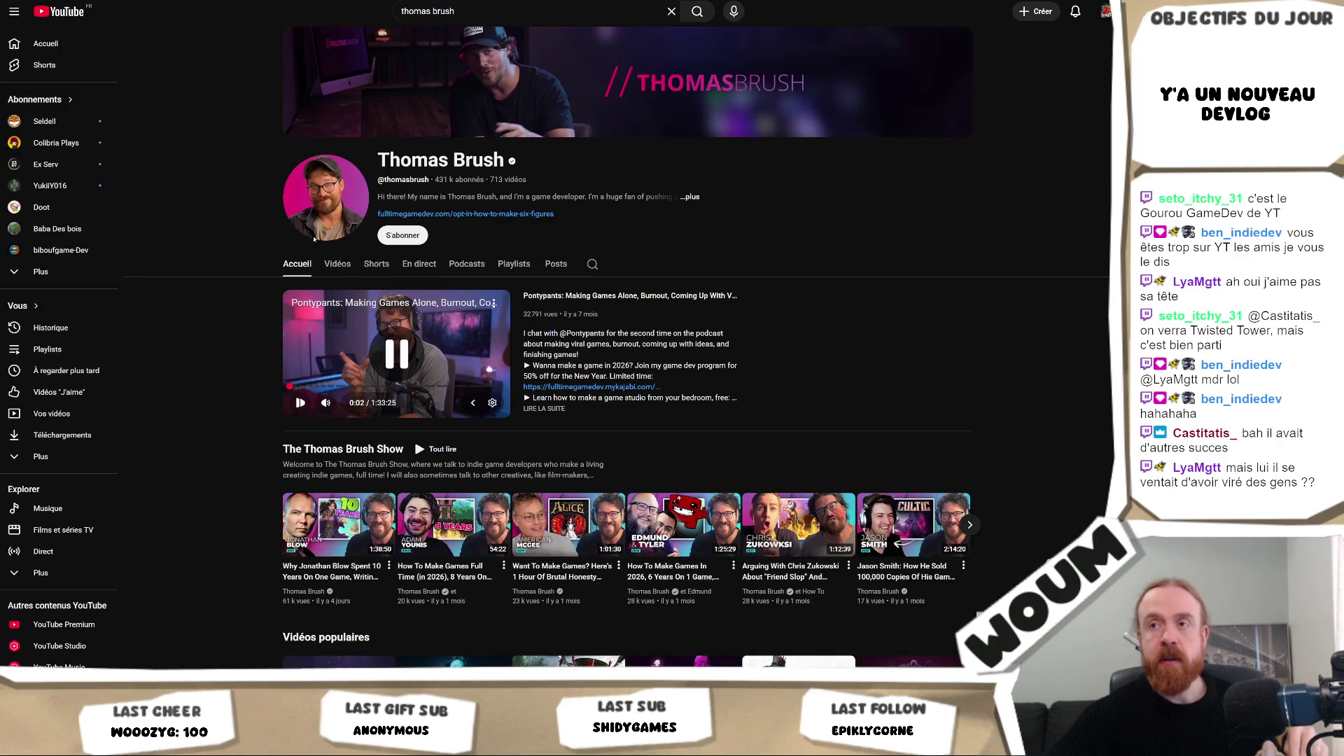
Step: Scroll Thomas Brush's Videos tab back to older uploads and bring up the first-game veteran video's options
click(338, 264)
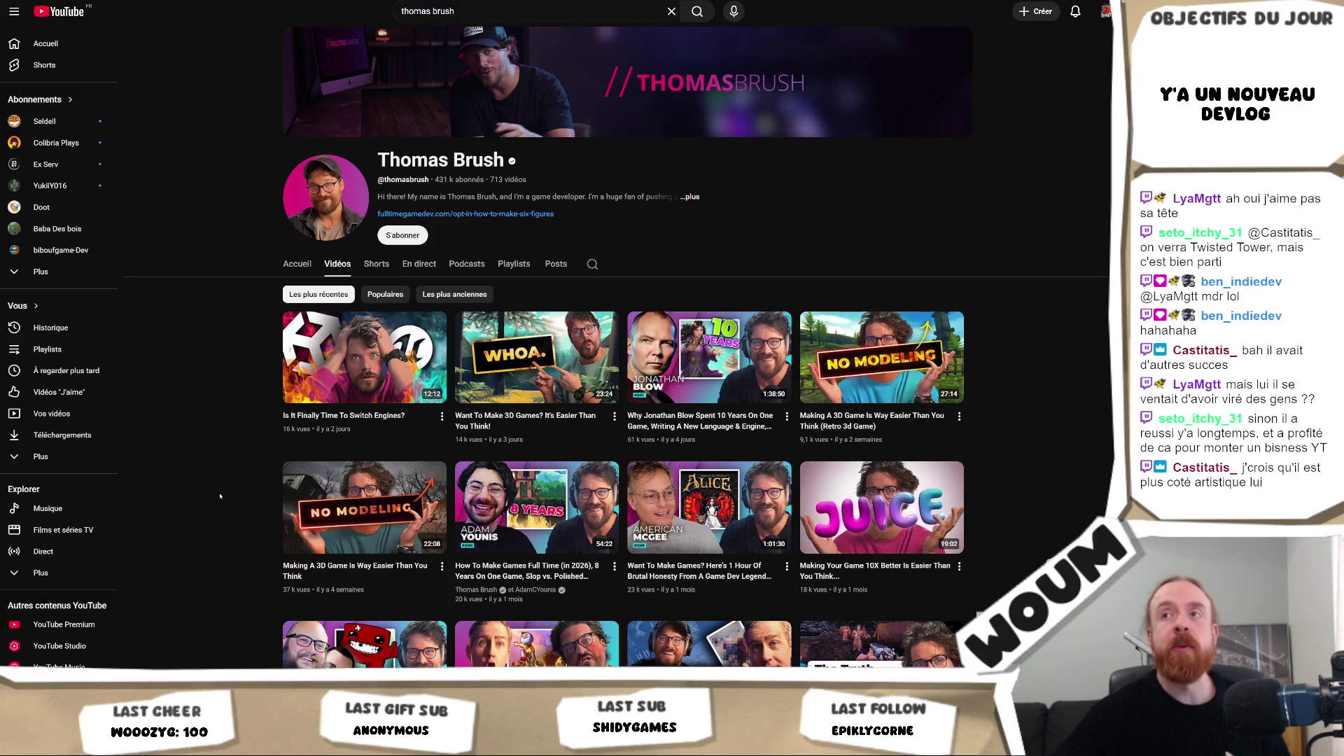
scroll(221, 494, down, 3)
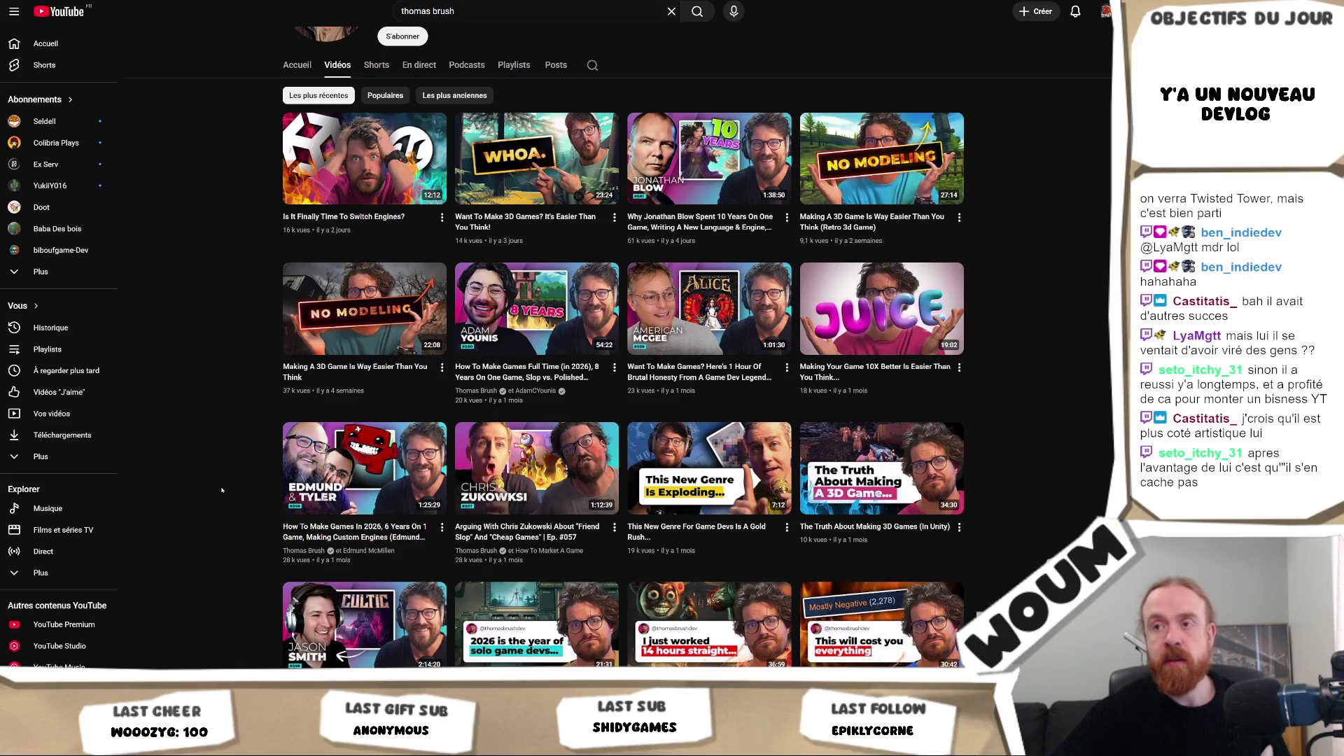
scroll(221, 490, down, 3)
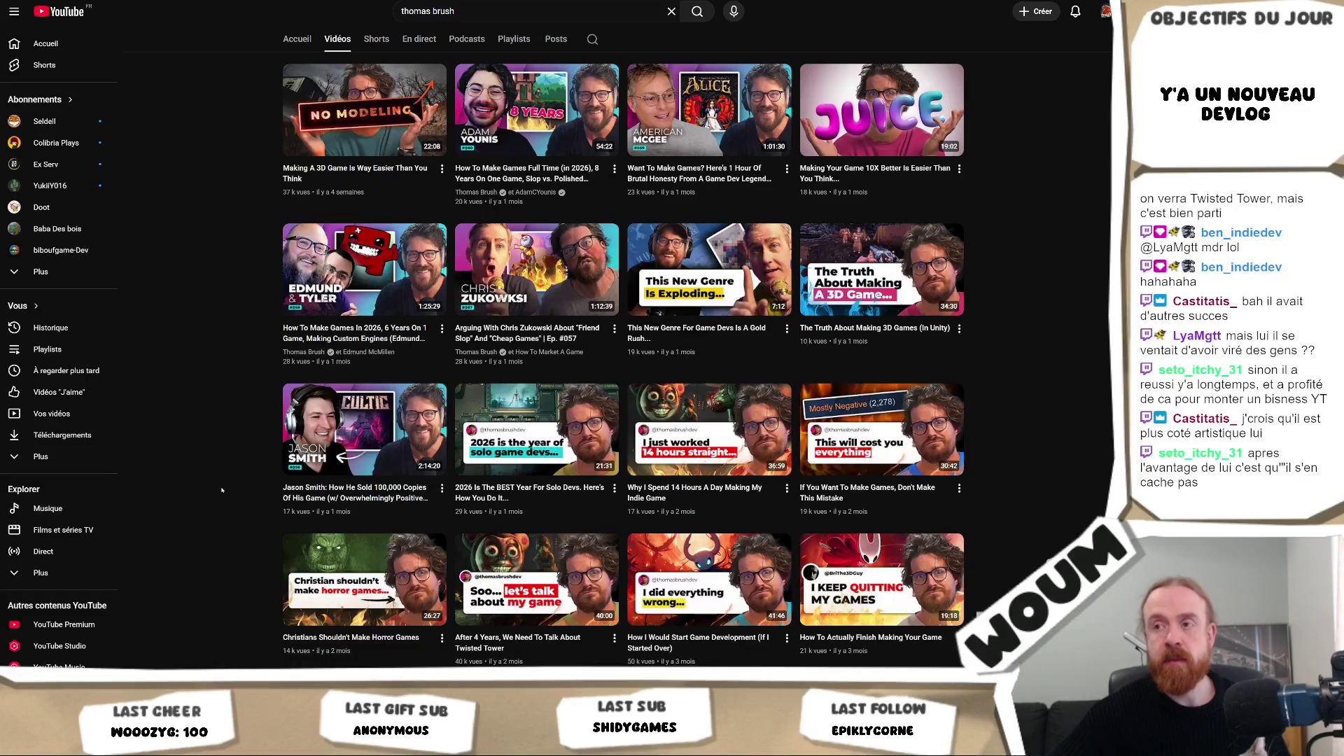
scroll(221, 490, down, 5)
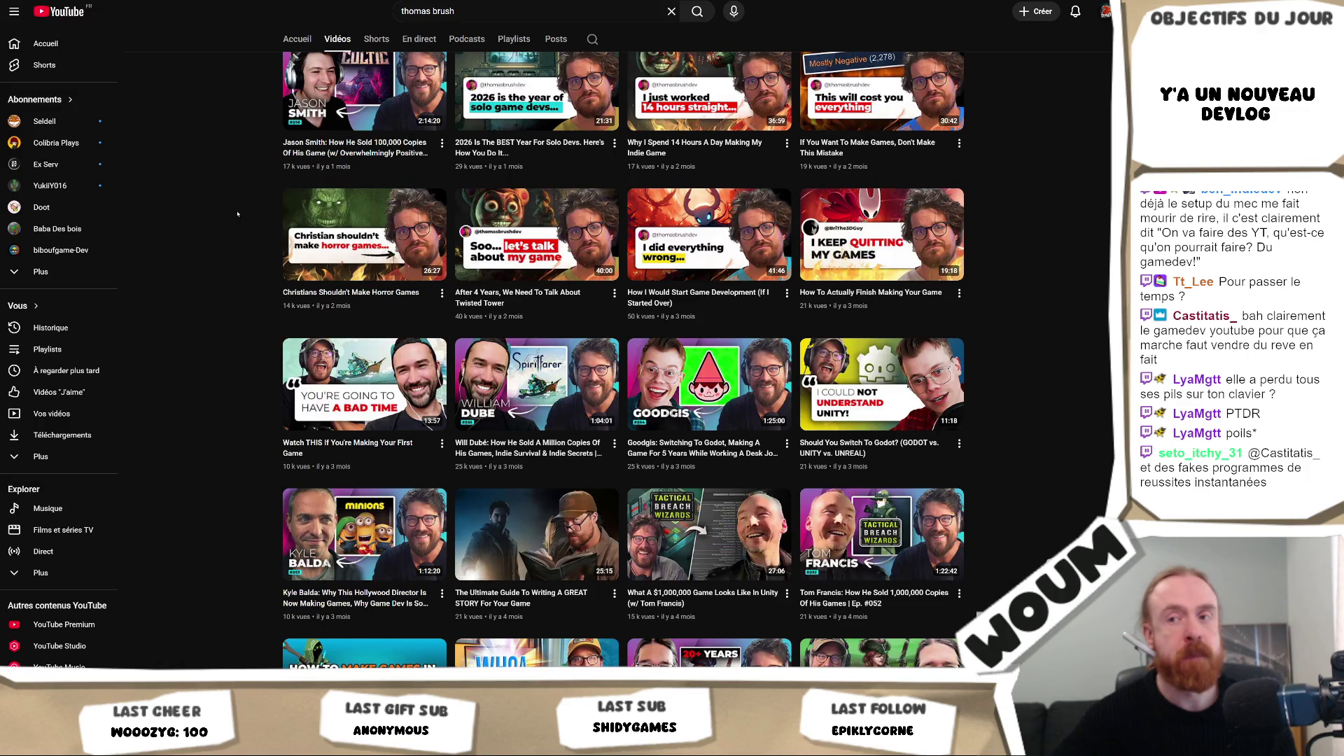
scroll(237, 213, down, 2)
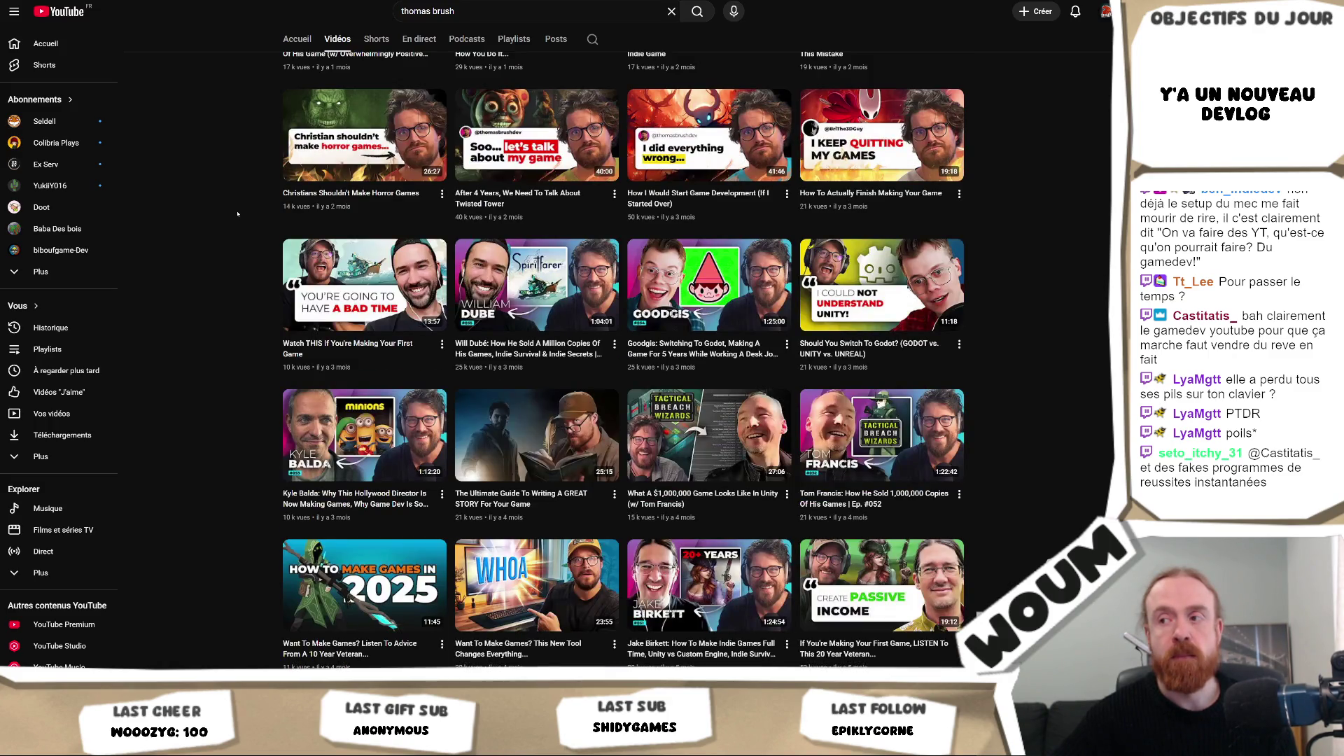
scroll(238, 213, down, 2)
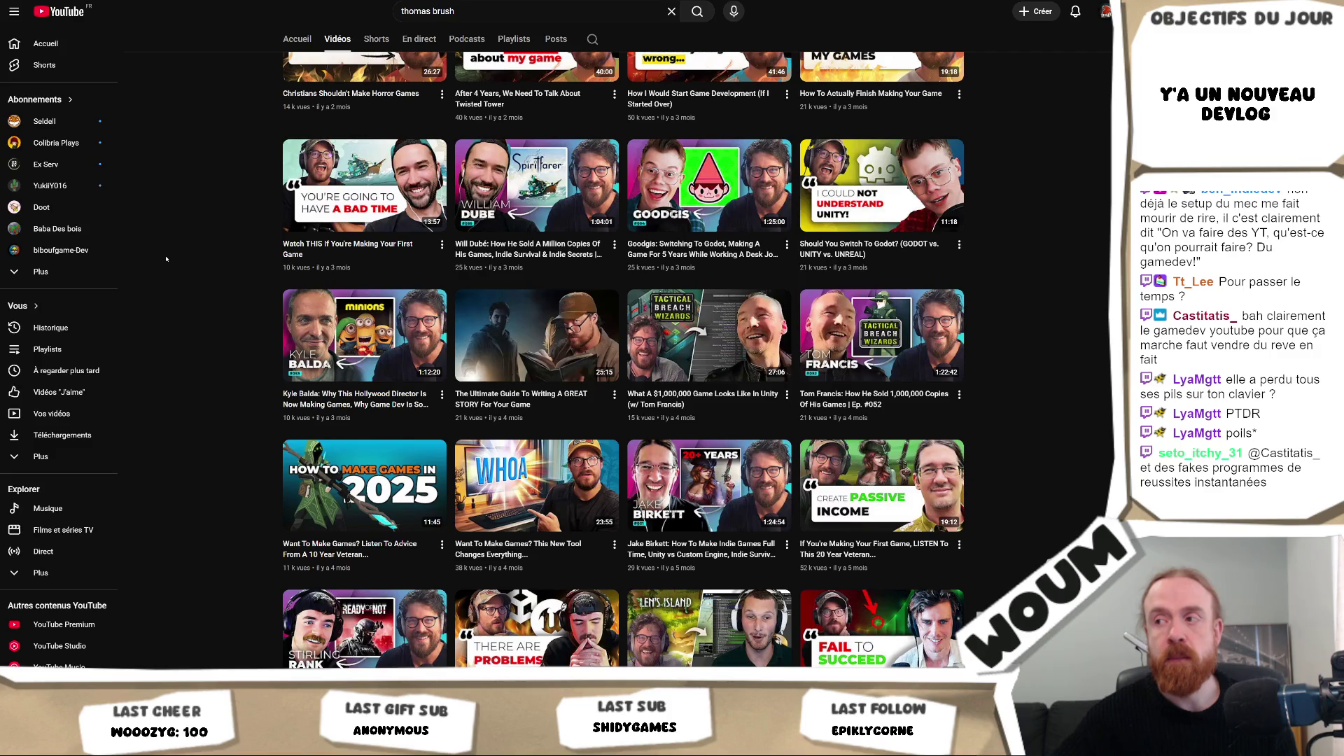
mouse_move(918, 510)
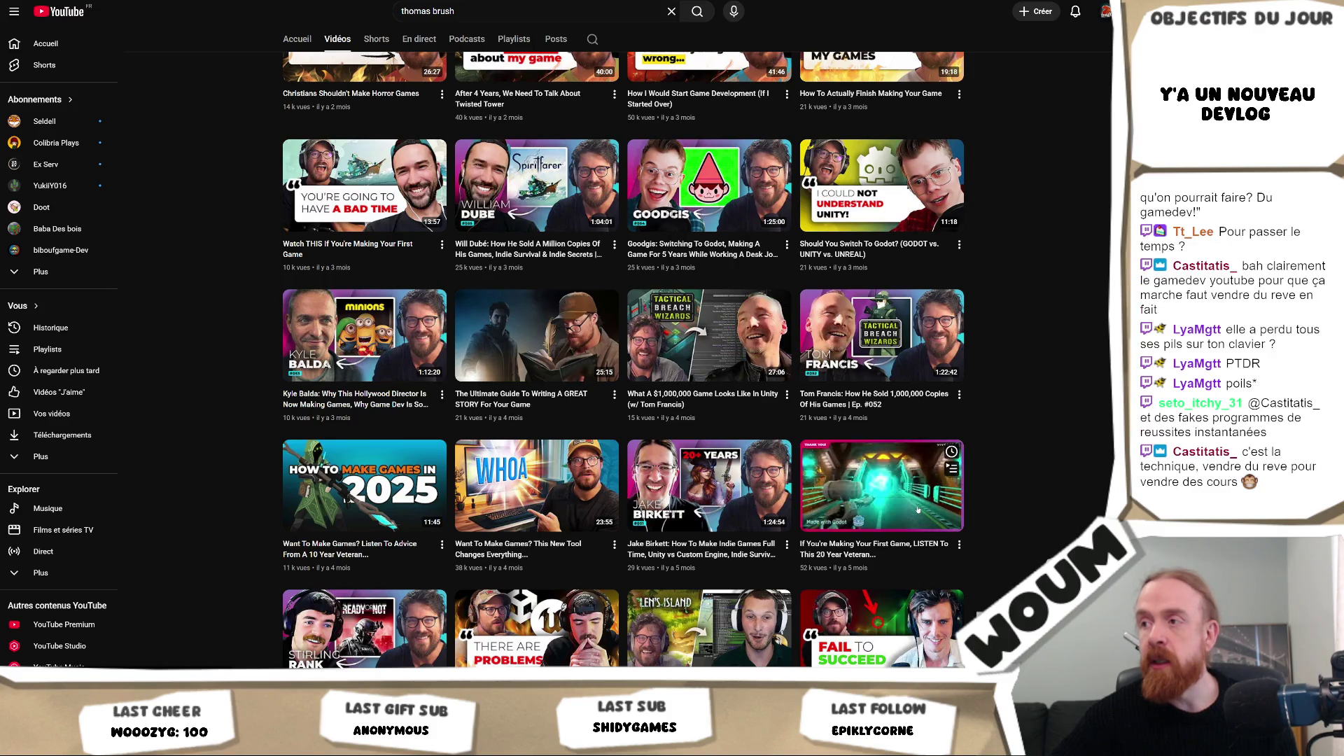
click(959, 544)
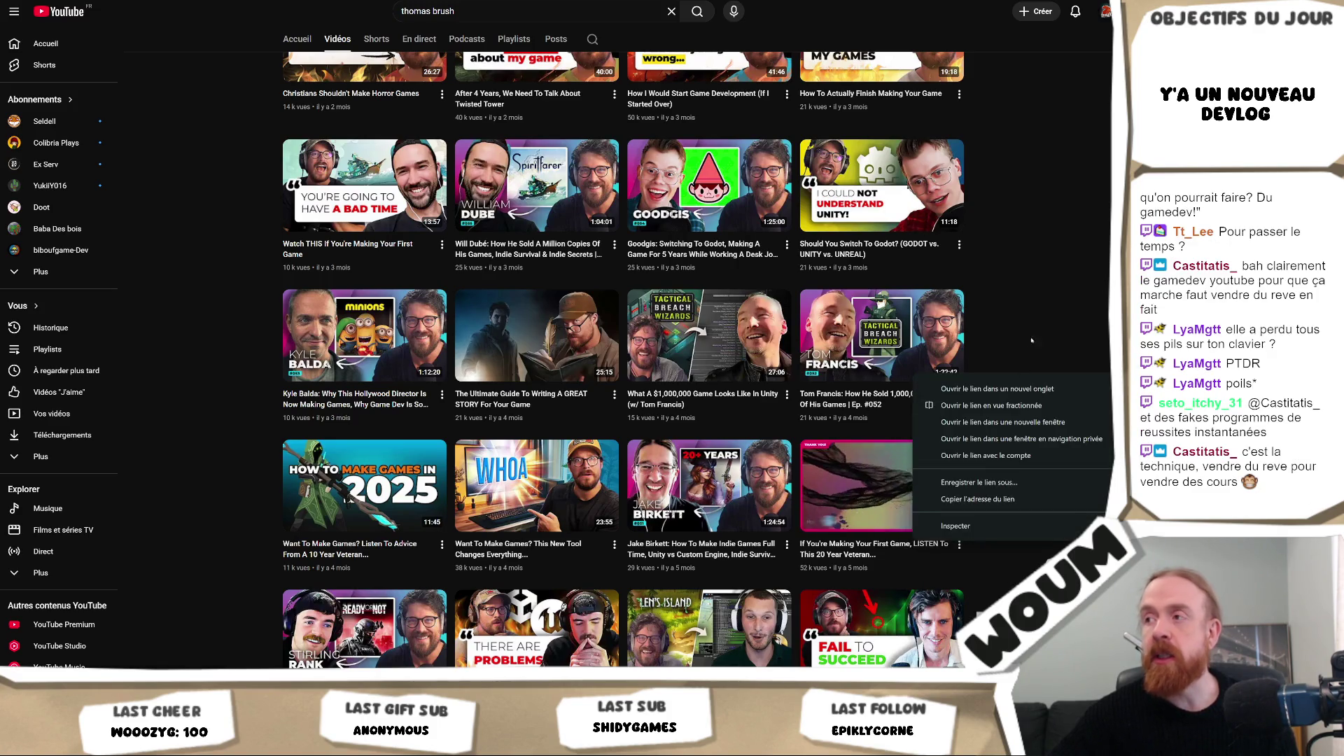
key(Escape)
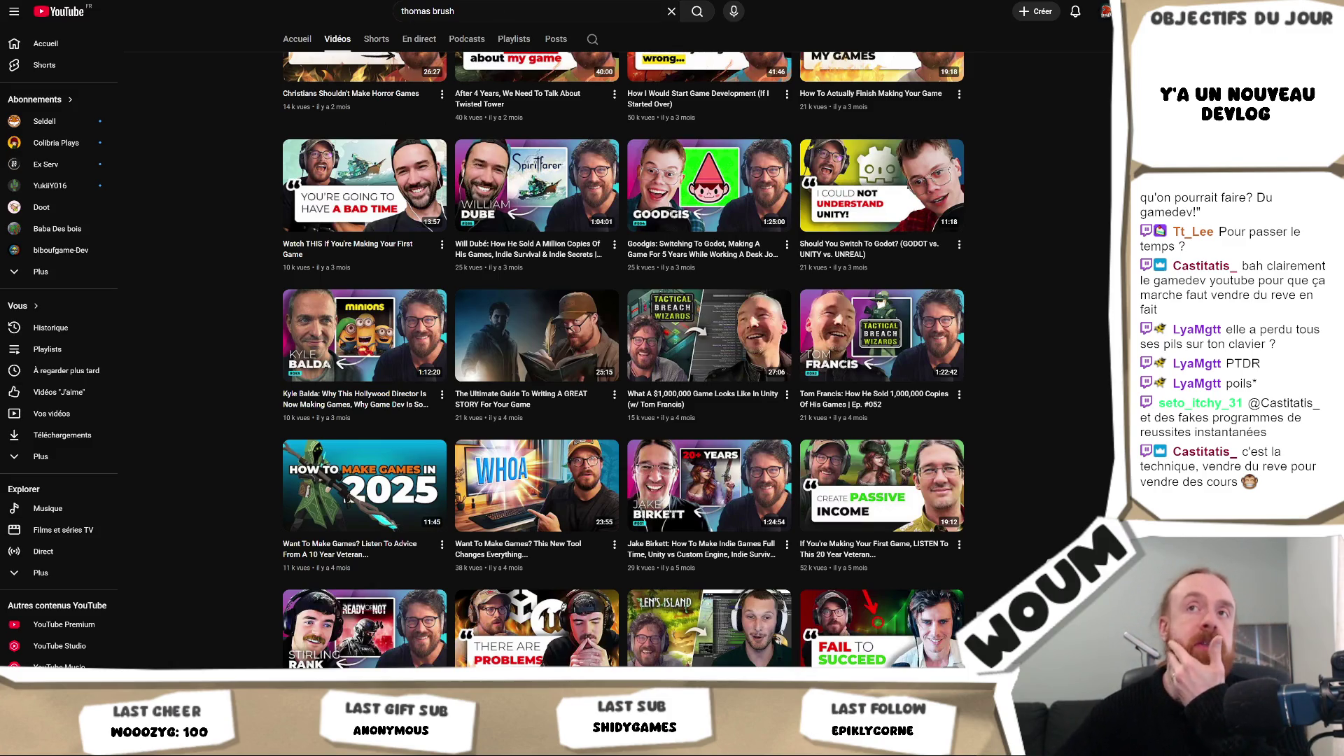
click(881, 485)
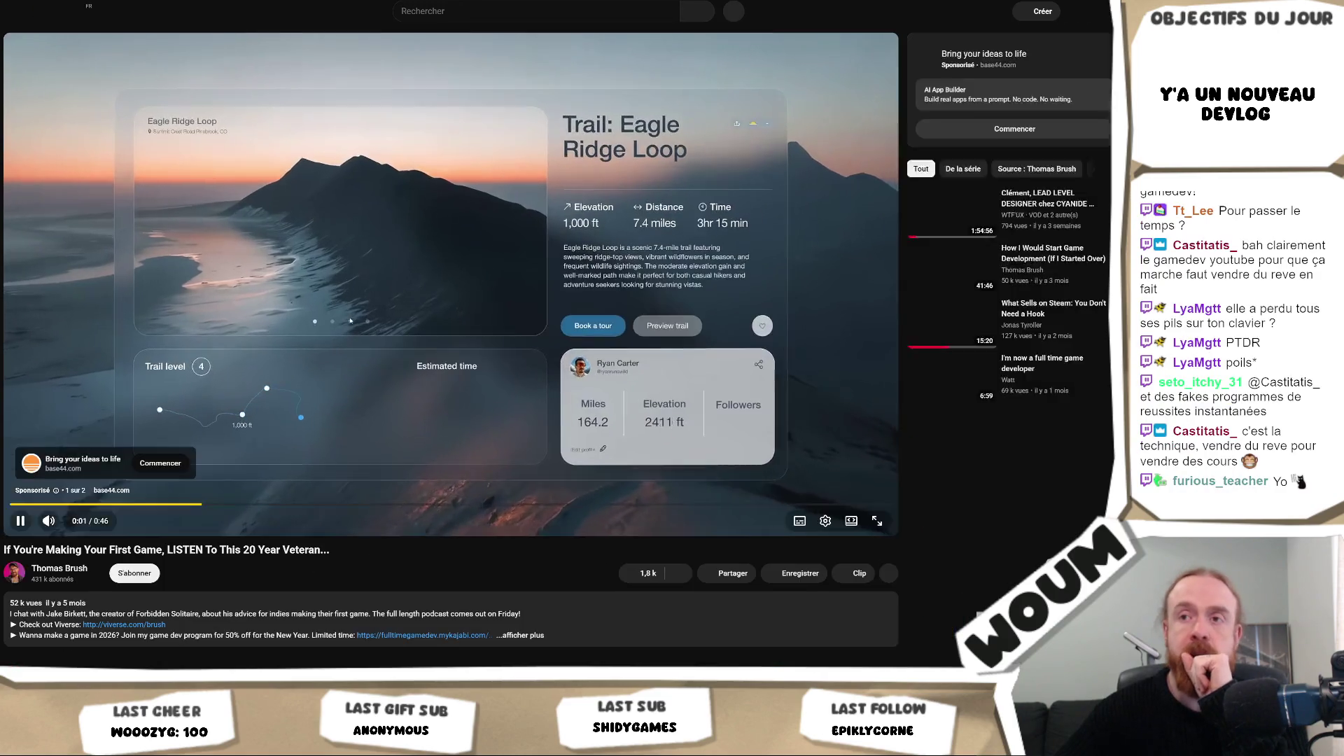
click(223, 428)
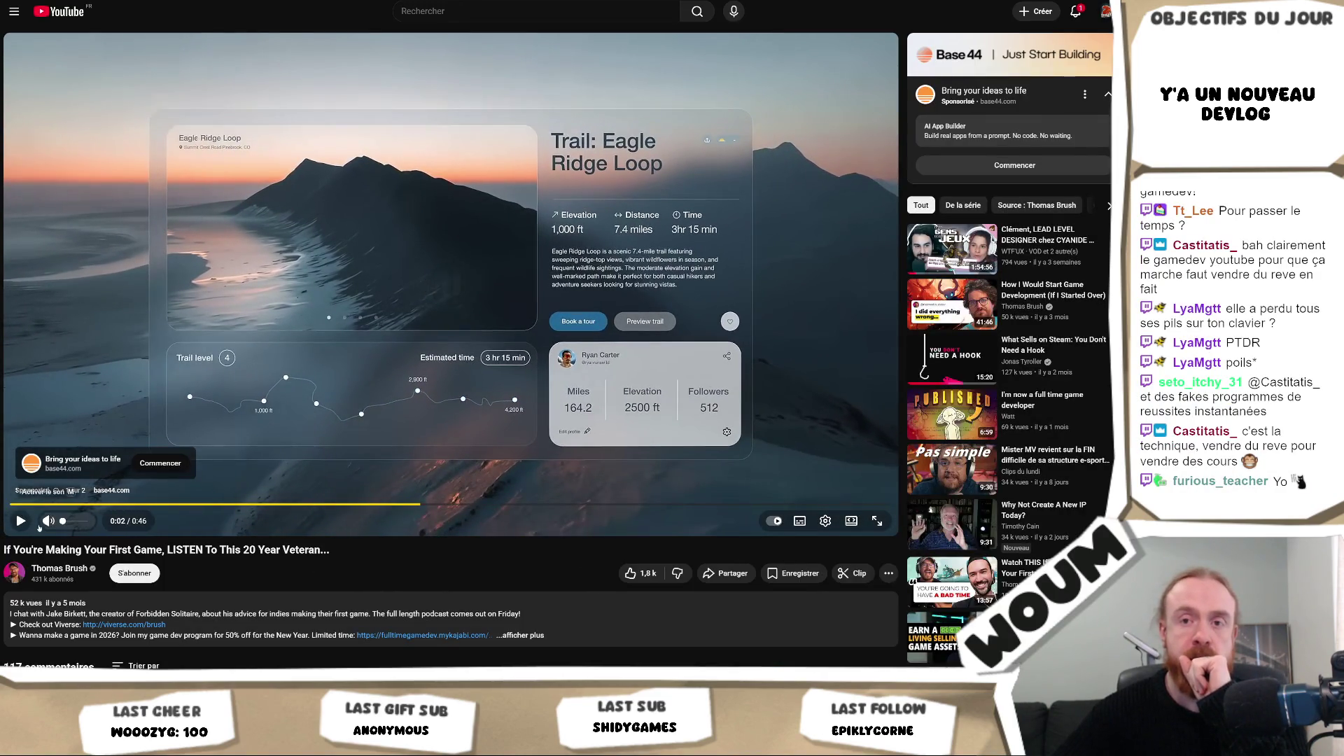
key(alt+Left)
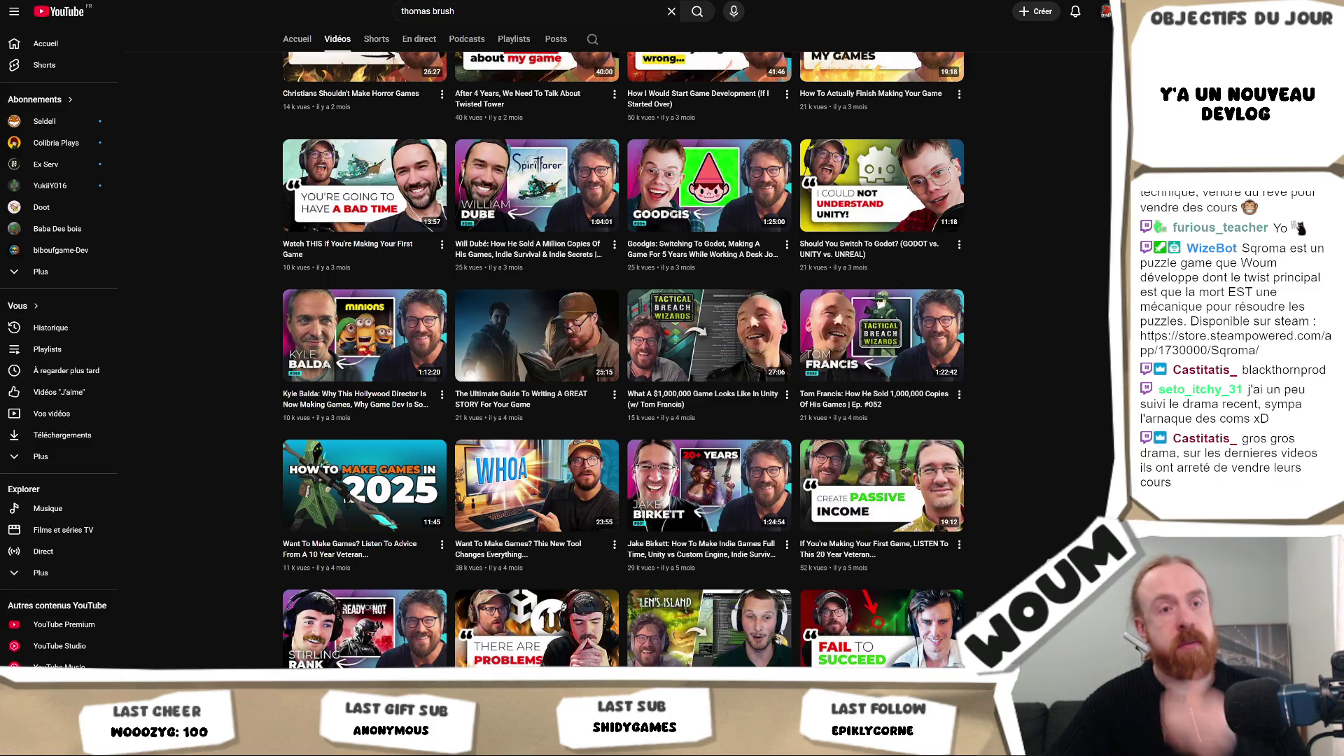
Step: Load the Full Time Game Dev sale page in a new tab from the pasted address
key(ctrl+t)
text(https://fulltimegamedev.mykajabi.com/full-time-game-dev-sale)
key(Return)
Step: Scroll past the story, stats and modules to the Basic $248 and Platinum $397 plans
scroll(986, 90, down, 15)
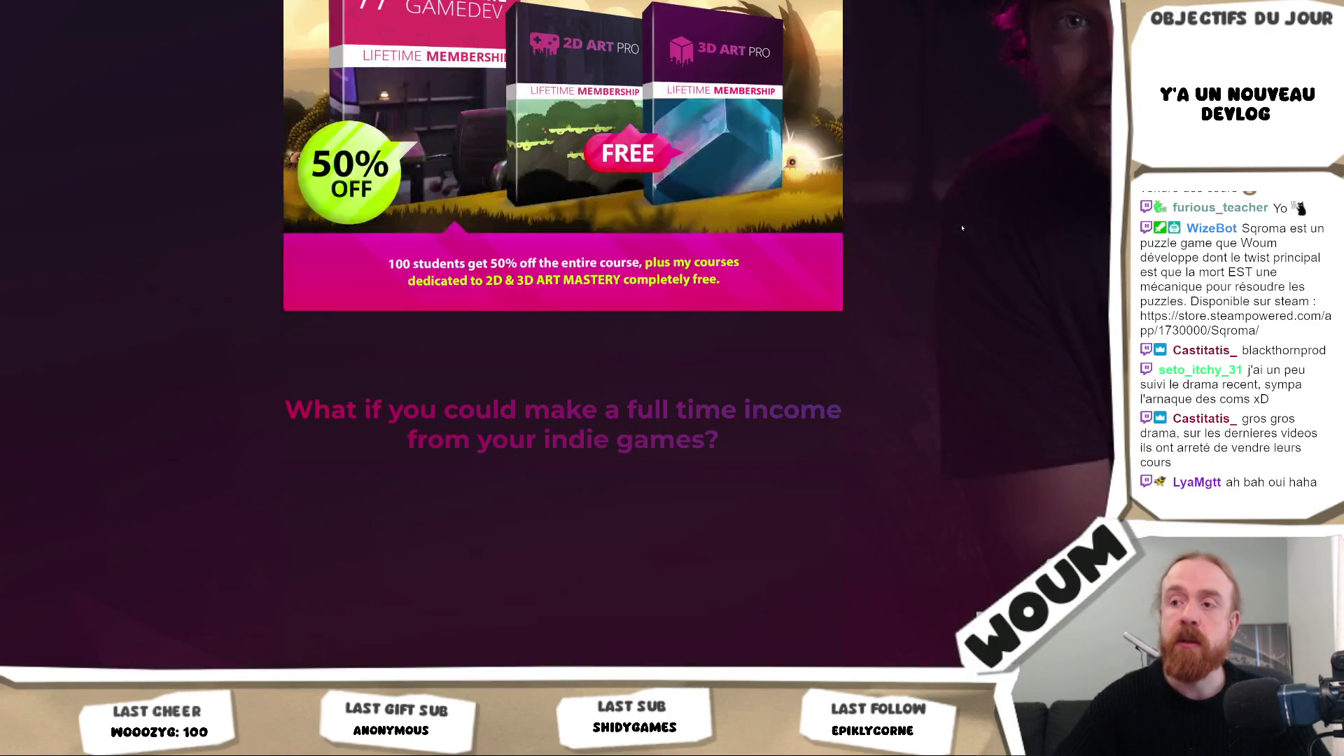
scroll(996, 230, down, 5)
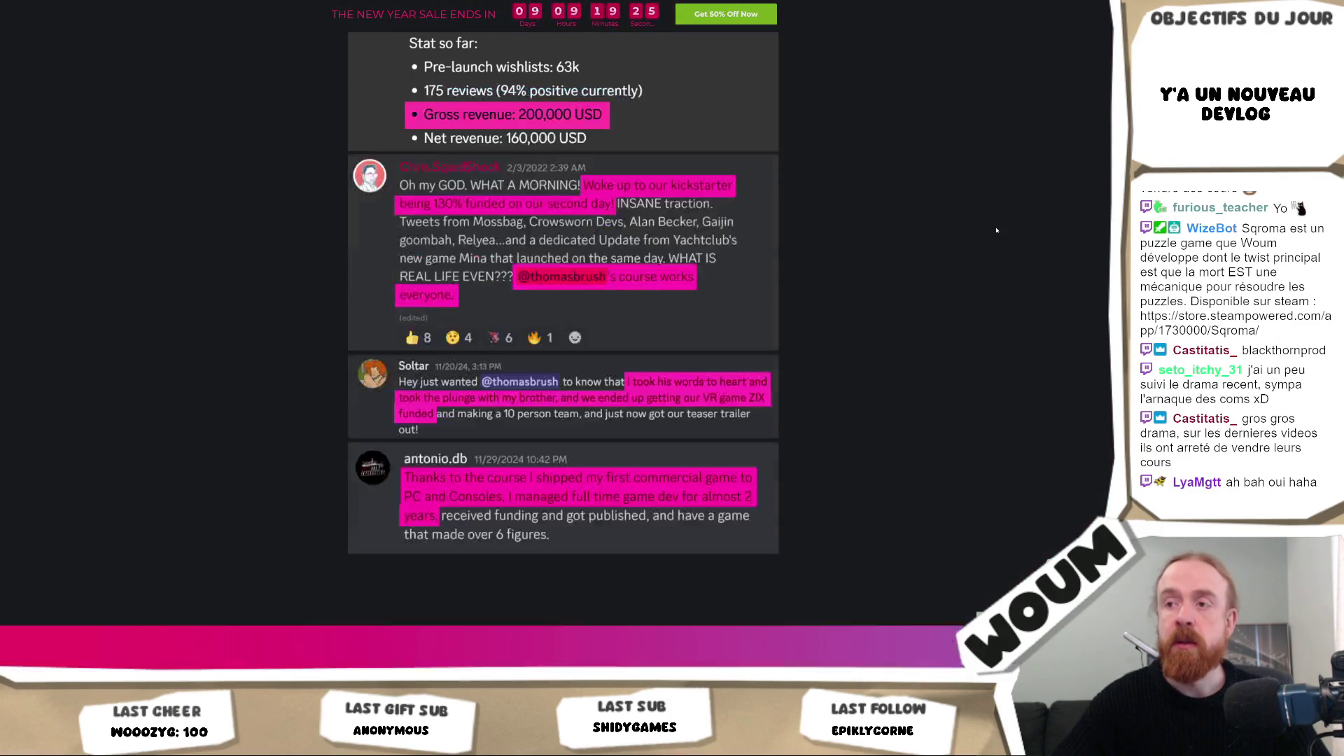
scroll(999, 229, down, 5)
scroll(999, 230, down, 20)
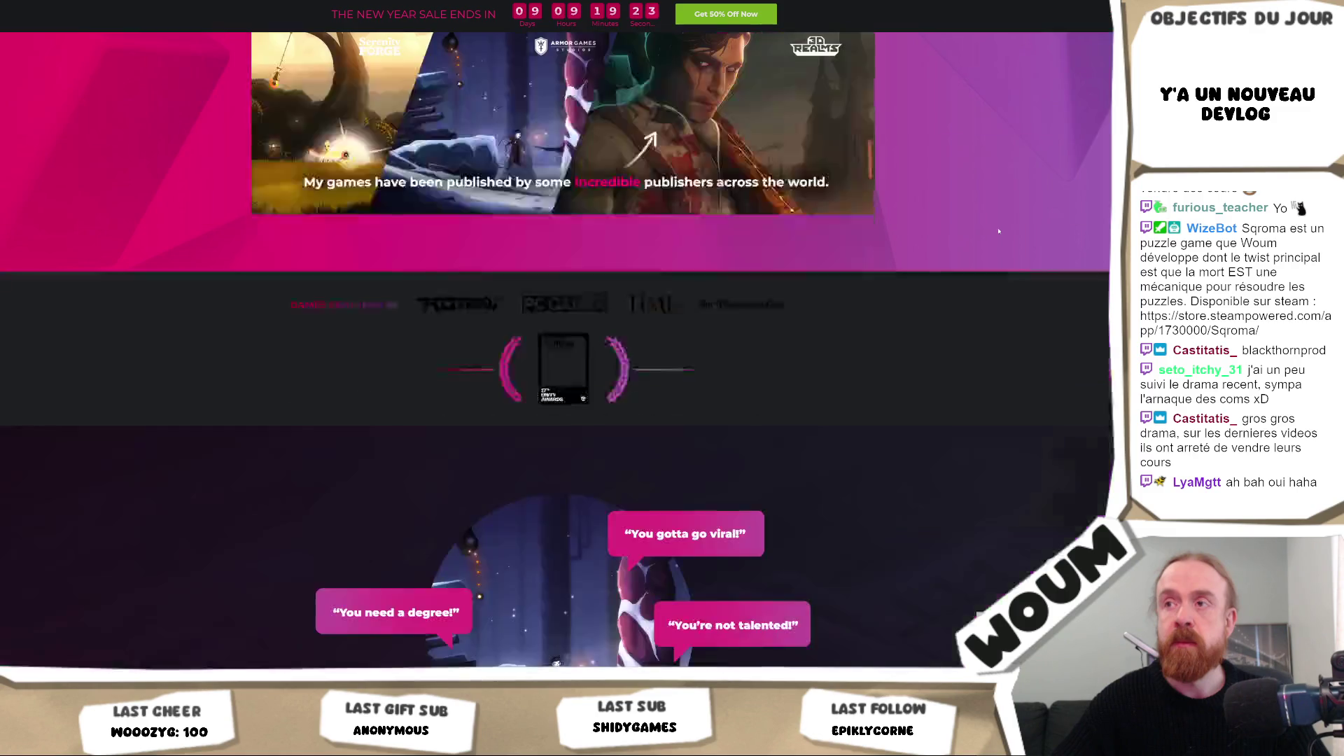
scroll(1007, 231, down, 14)
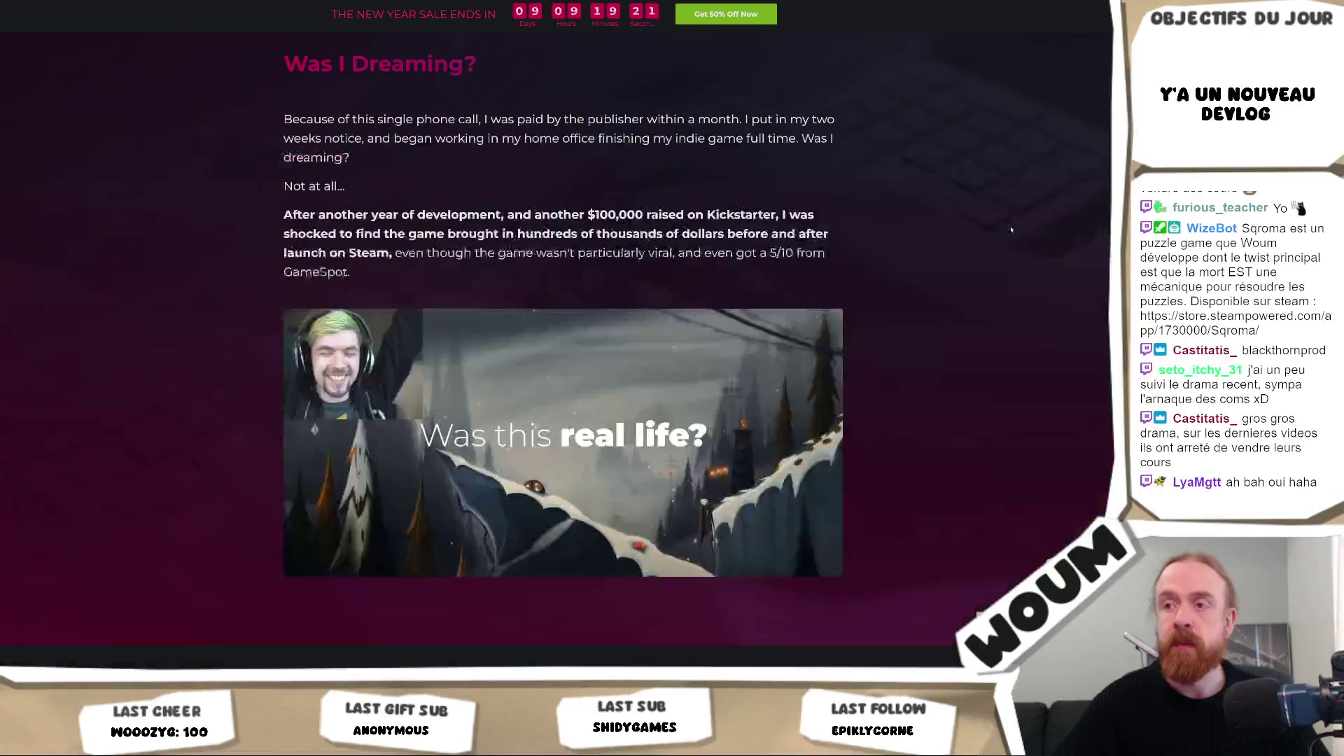
scroll(1018, 227, down, 3)
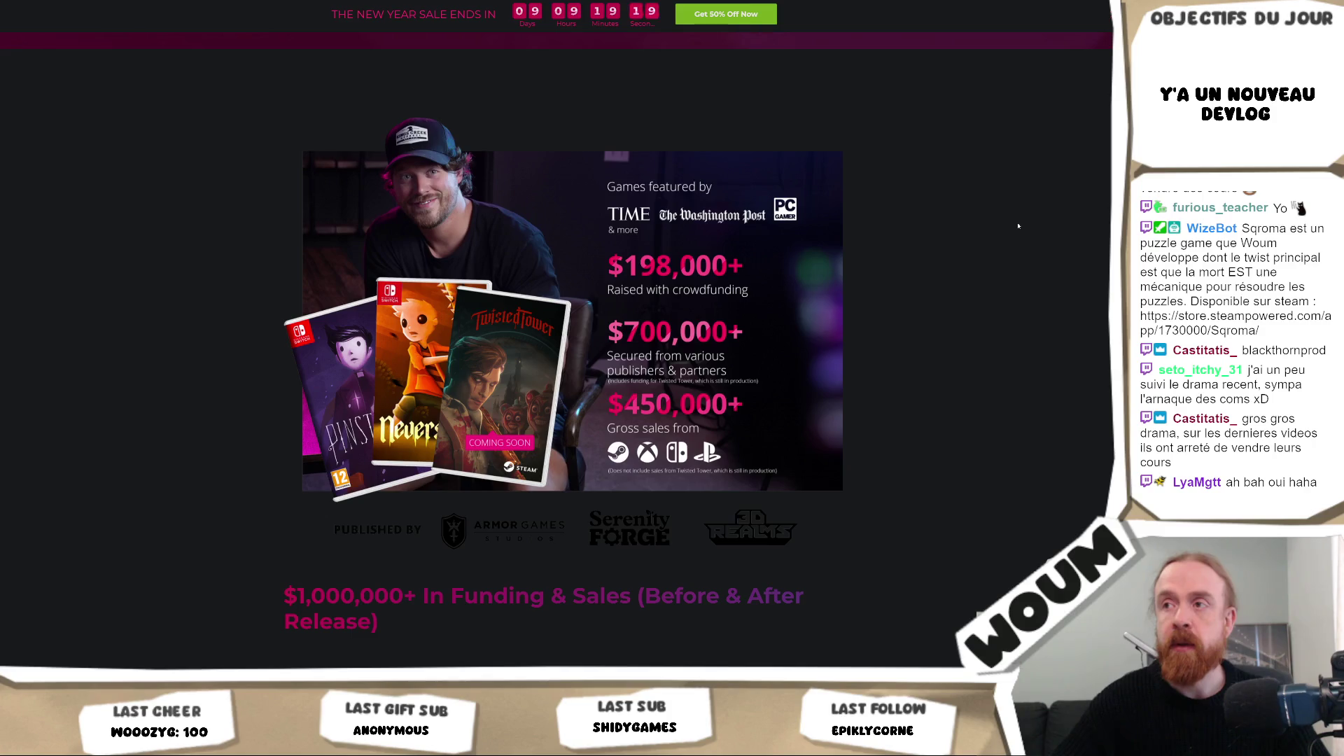
scroll(1019, 227, down, 3)
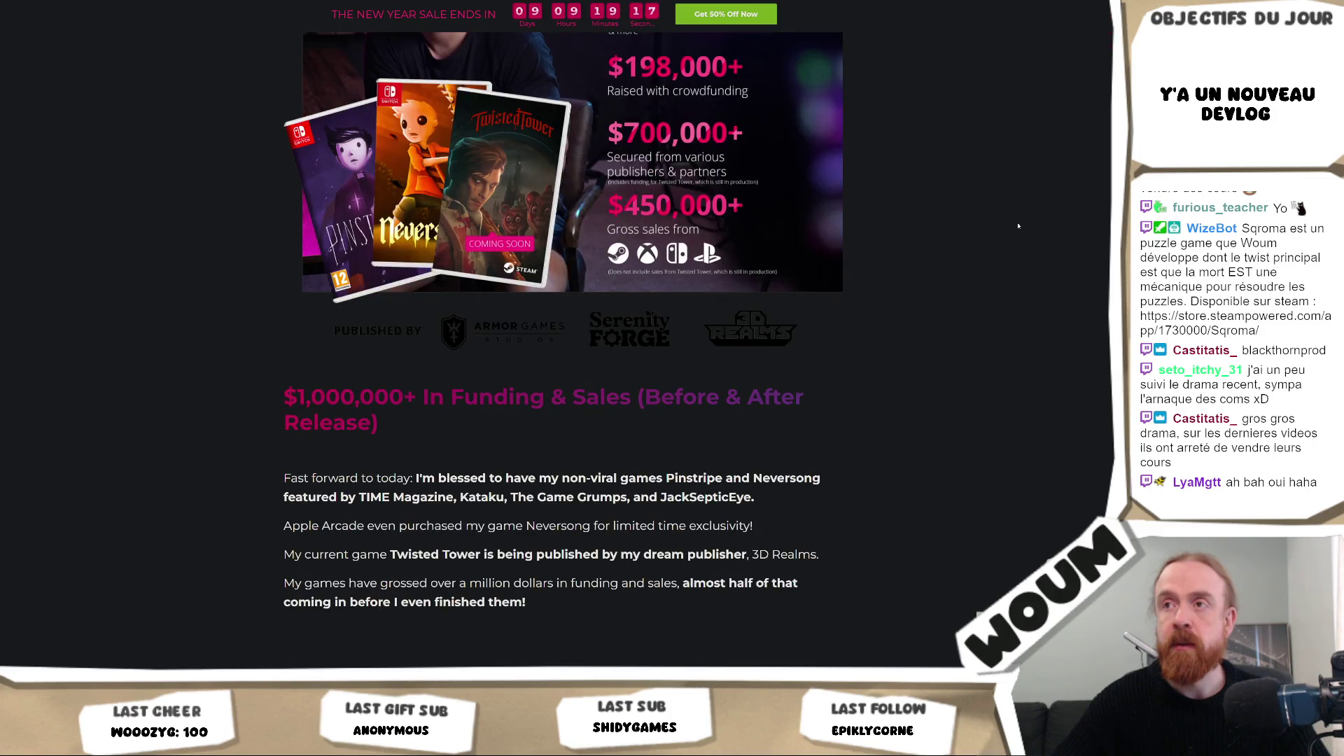
scroll(1019, 226, down, 20)
scroll(1024, 242, down, 20)
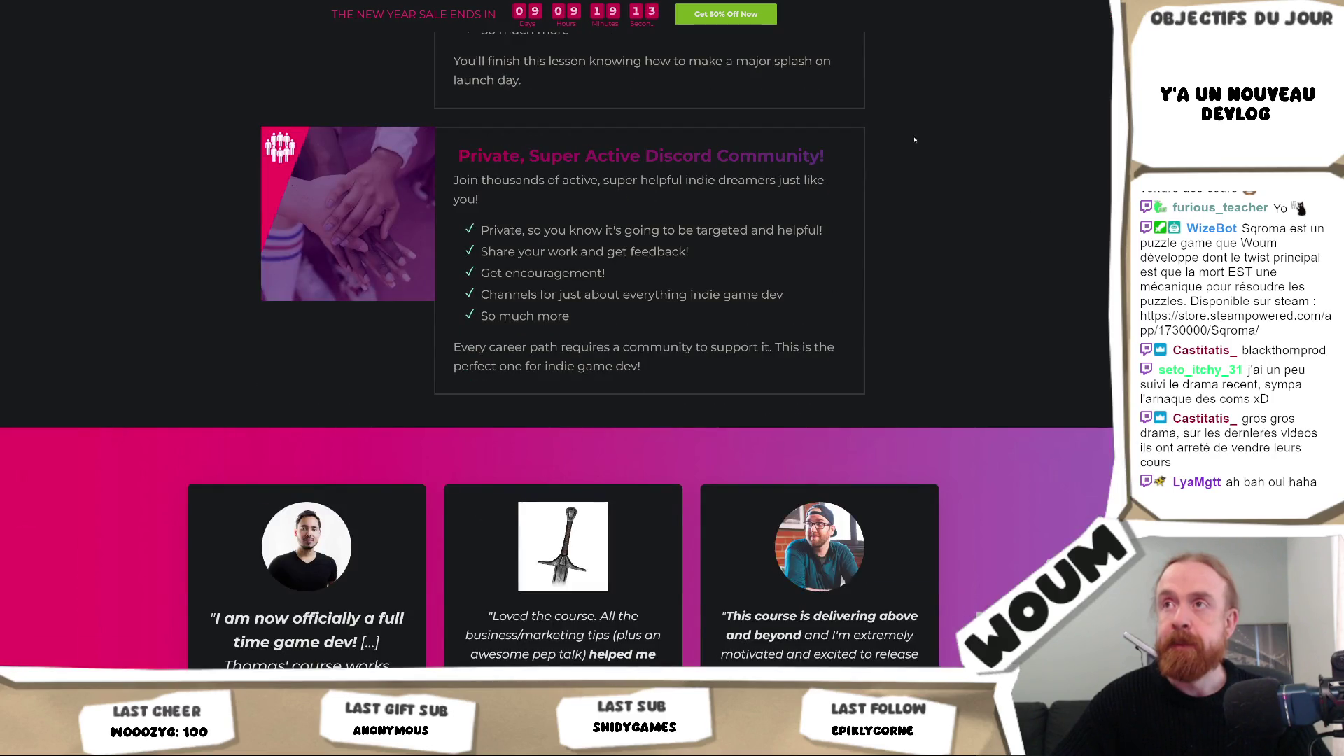
scroll(915, 136, down, 20)
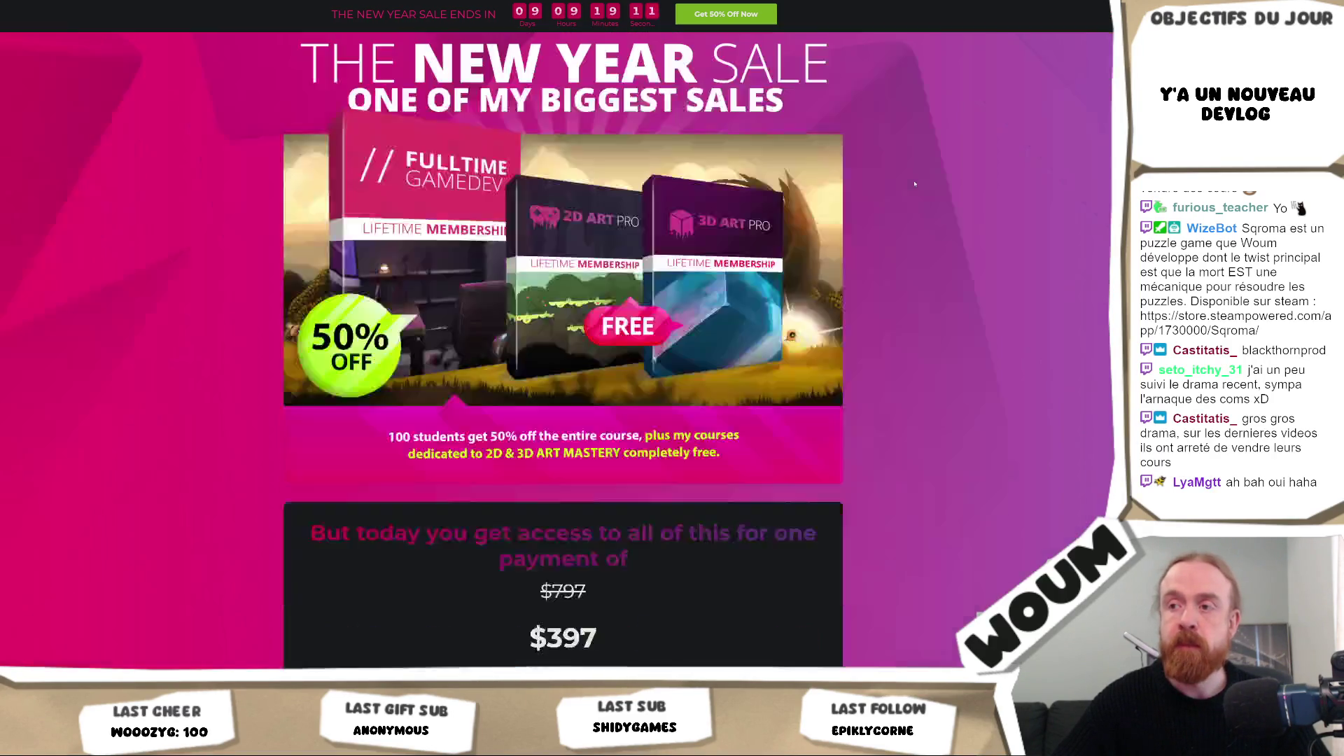
scroll(915, 183, down, 5)
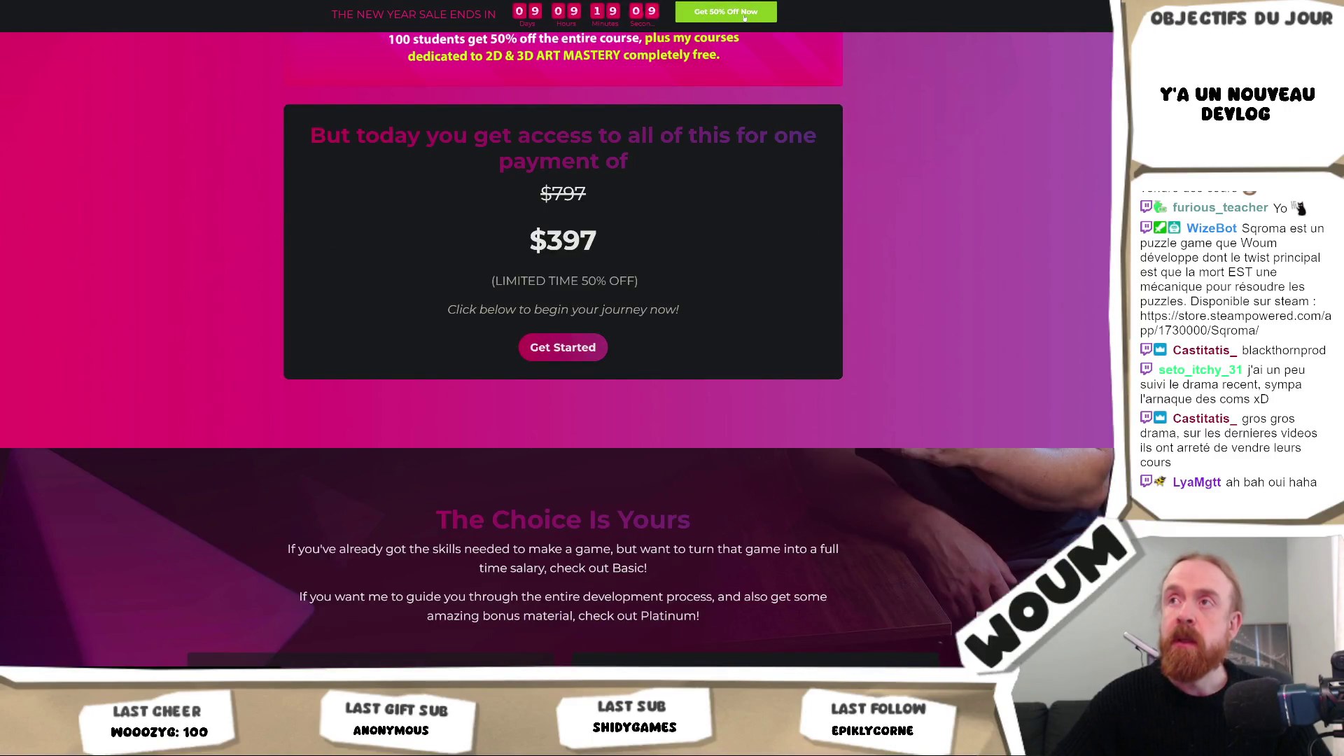
scroll(857, 130, down, 6)
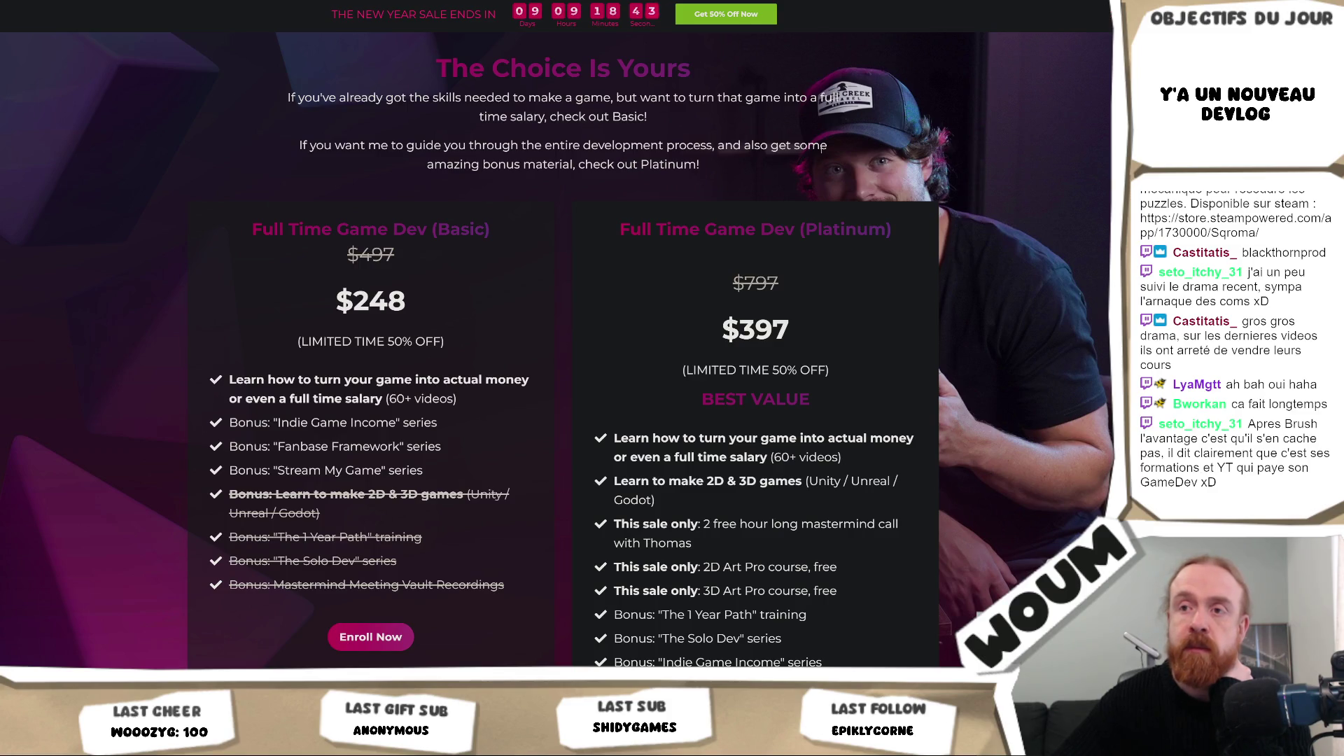
Step: Scroll down to the 30-day guarantee and FAQ, then back up to the bonus list
scroll(822, 148, up, 3)
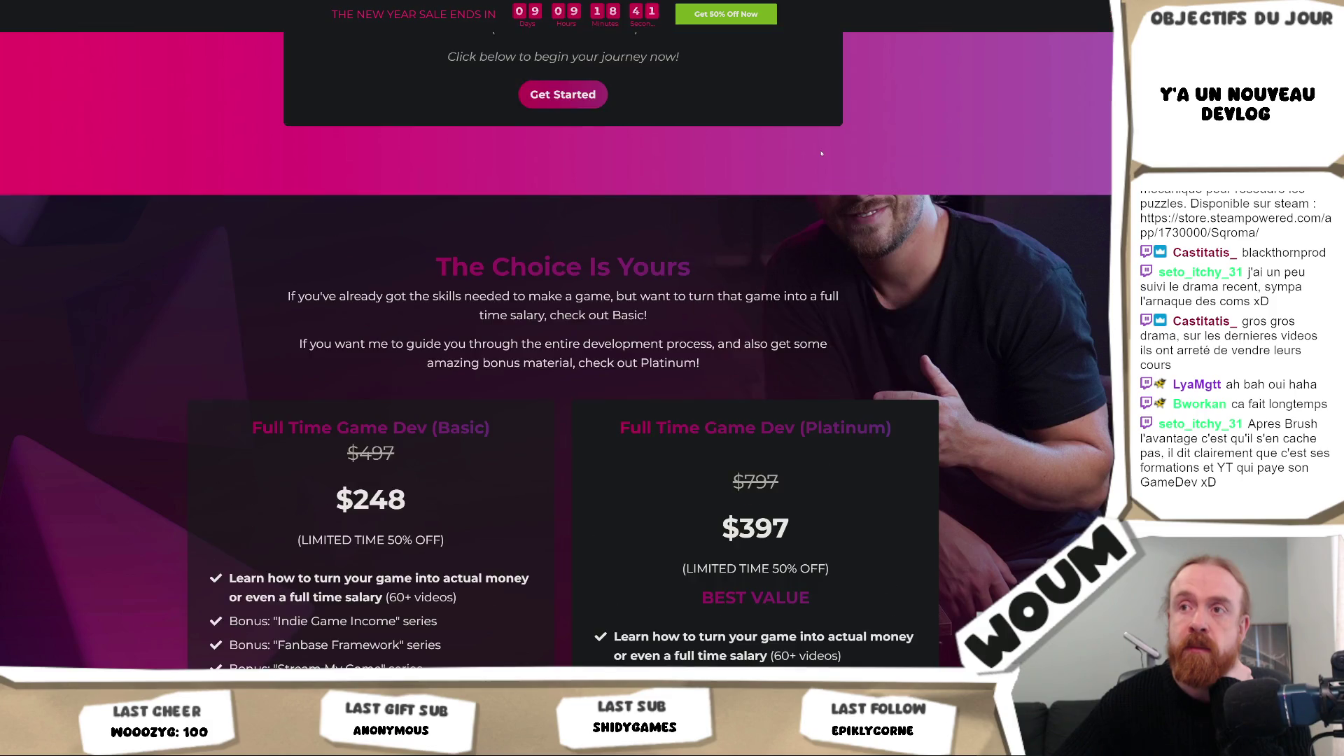
scroll(822, 153, down, 15)
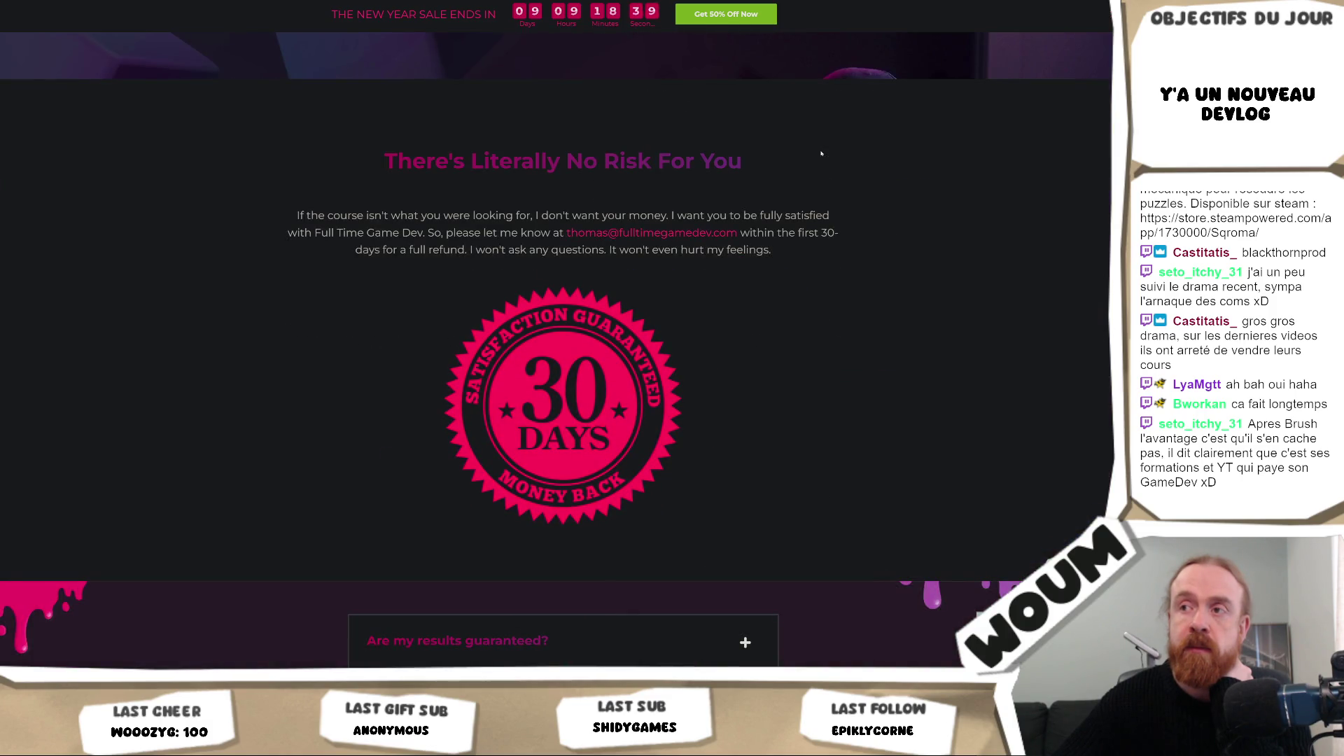
scroll(822, 153, down, 4)
scroll(822, 154, up, 13)
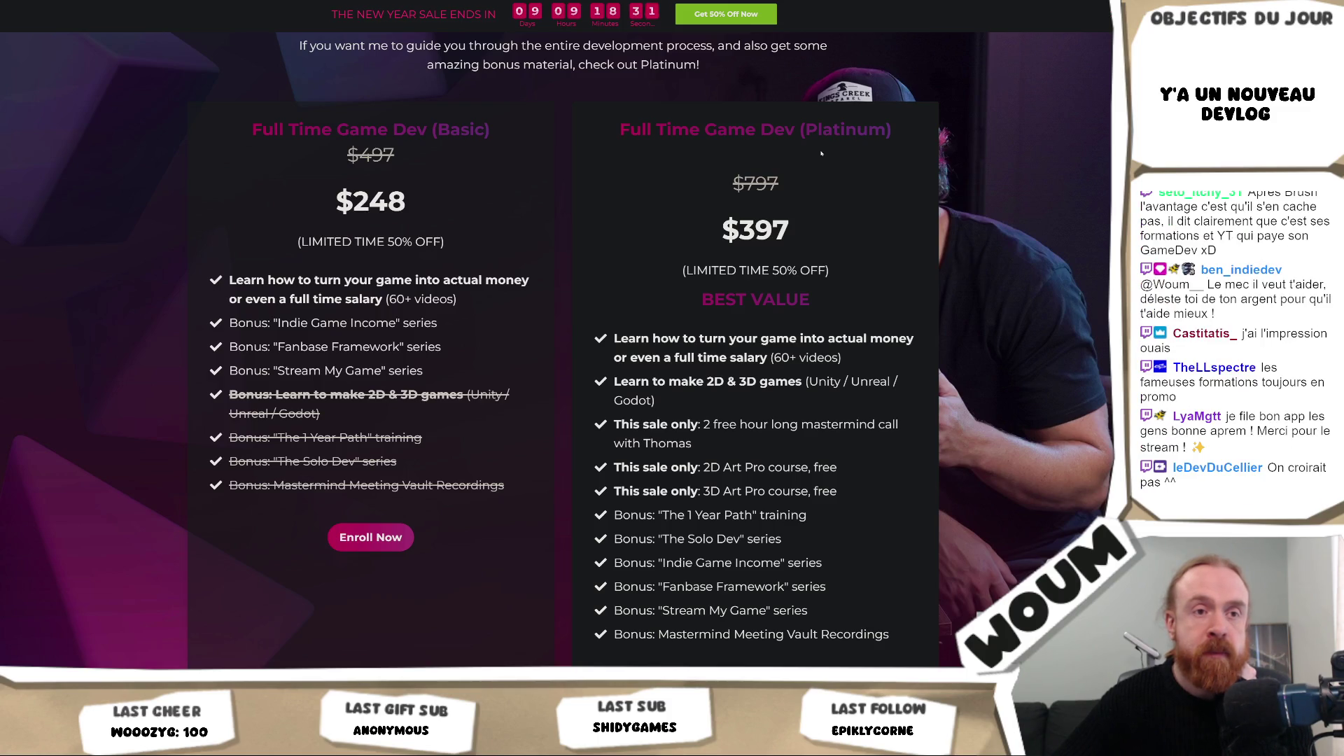
scroll(822, 154, up, 3)
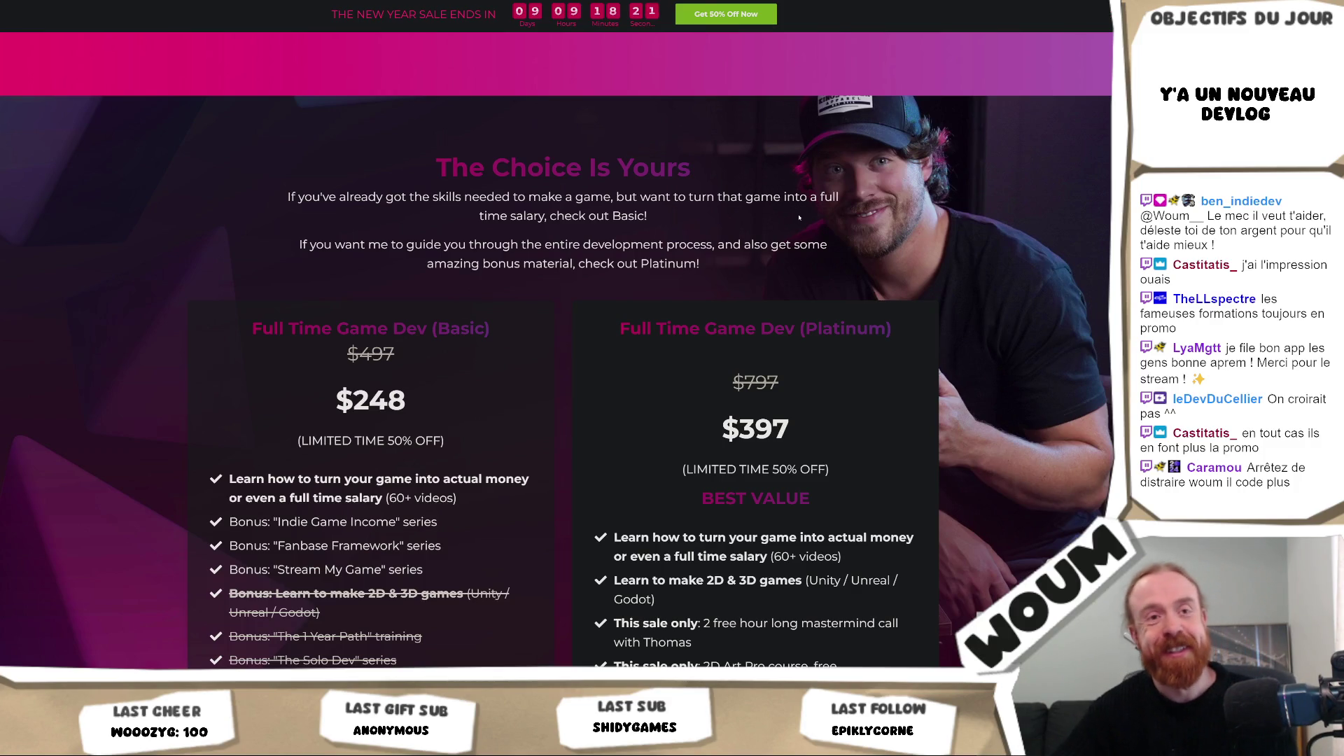
scroll(793, 209, up, 1)
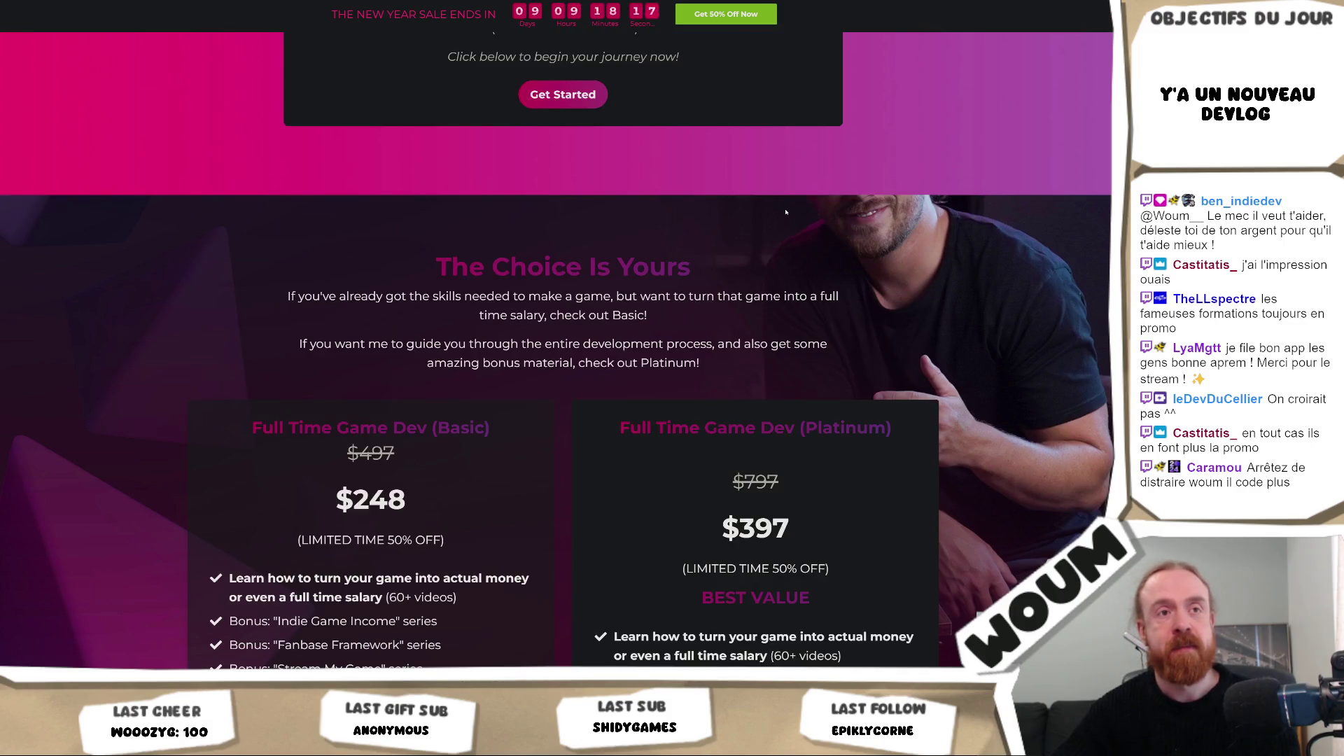
scroll(786, 211, up, 10)
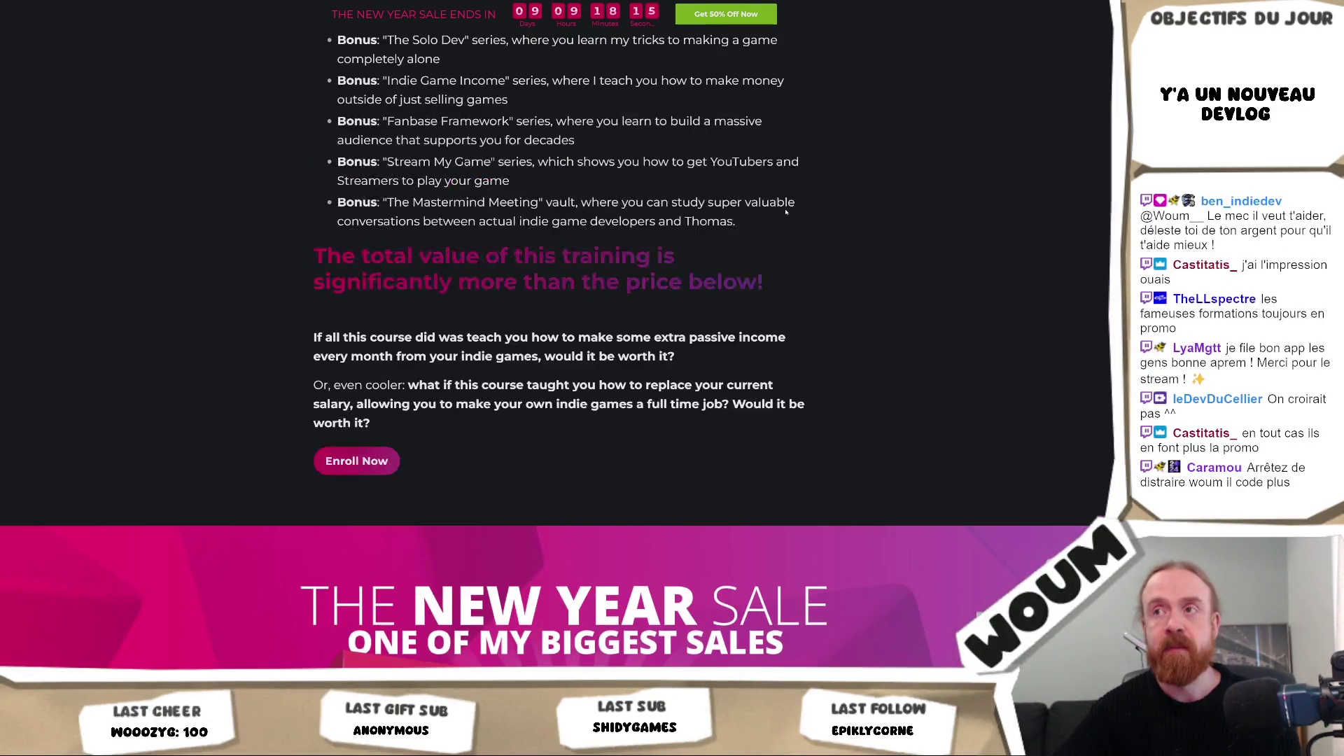
Step: Jump to the plans with Get 50% Off Now and compare Basic $248 against Platinum $397
scroll(785, 212, up, 10)
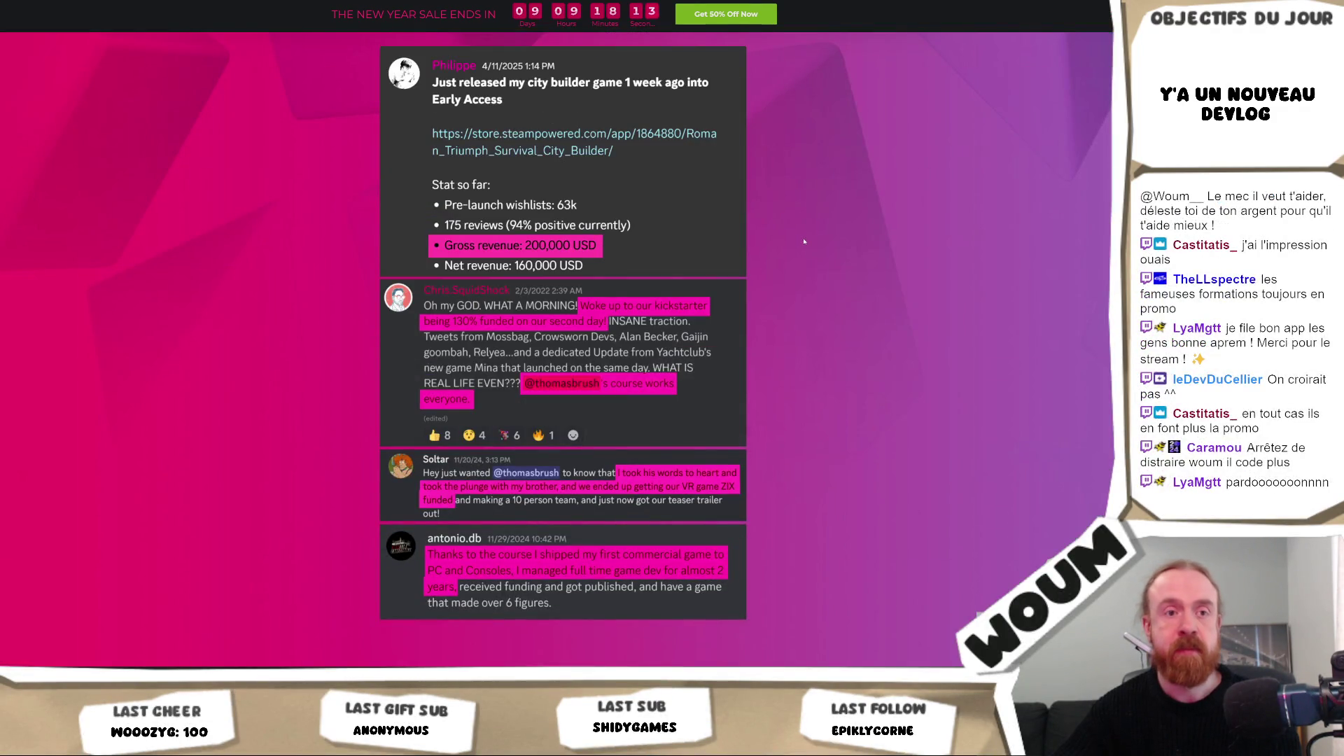
scroll(804, 241, up, 8)
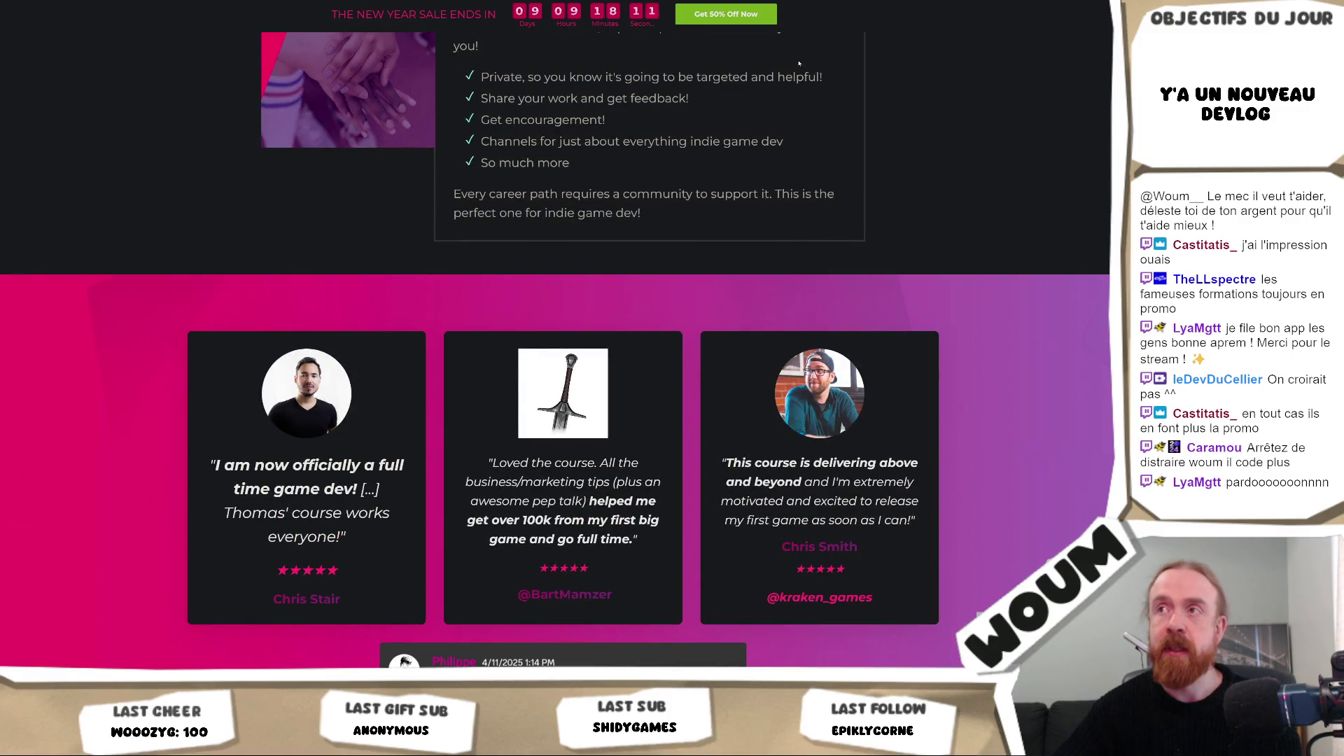
click(728, 20)
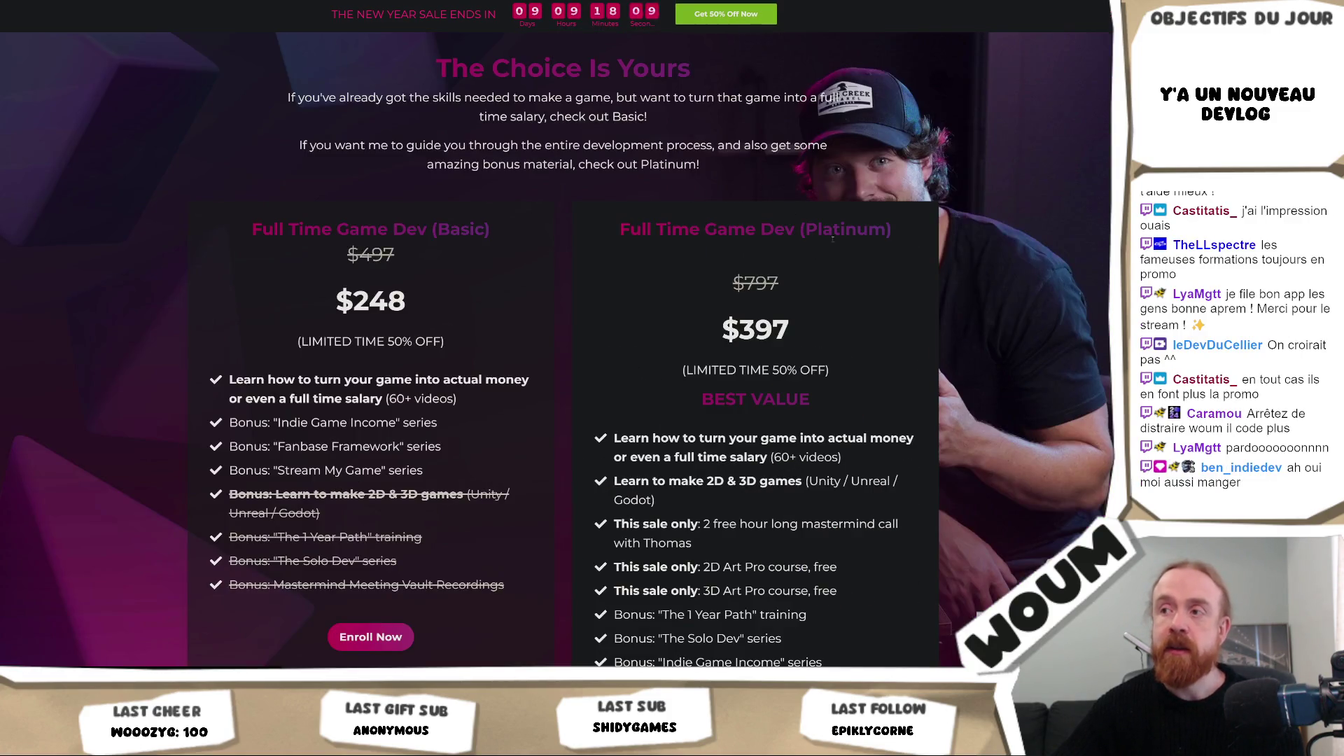
scroll(847, 264, down, 5)
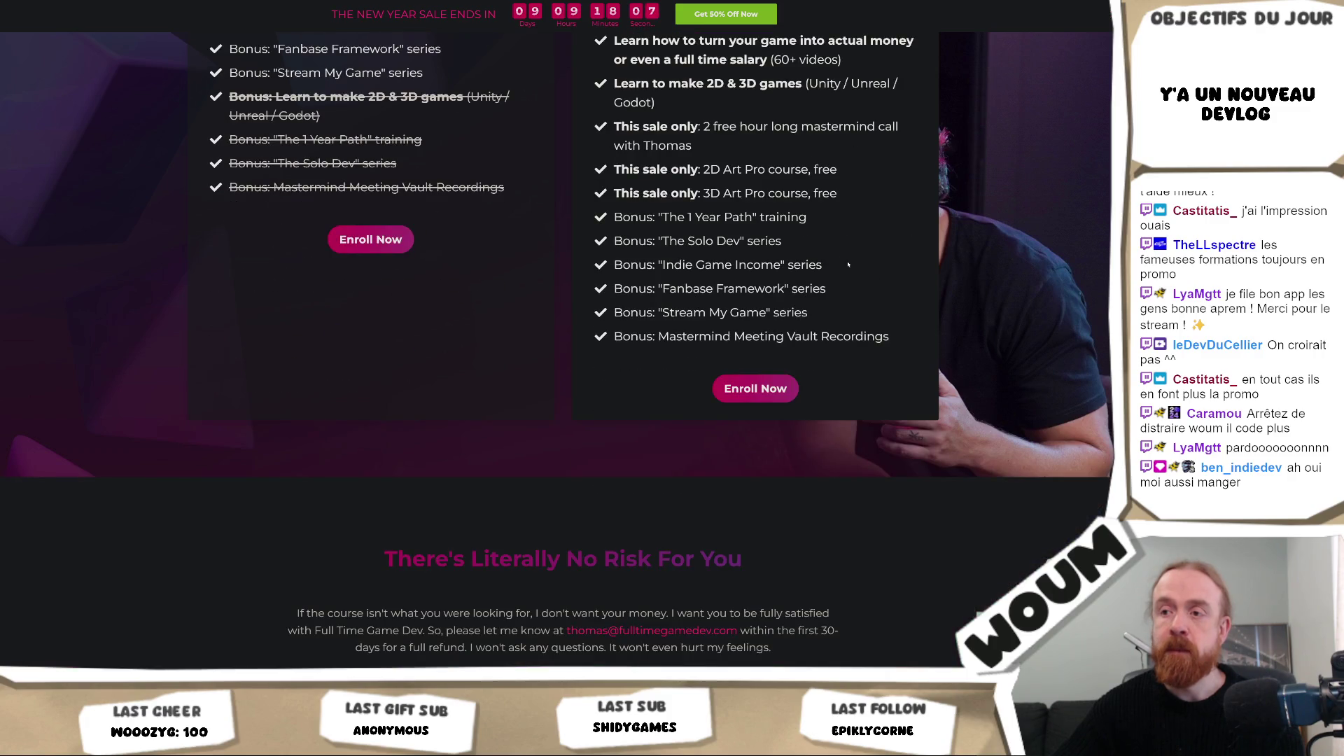
scroll(848, 264, up, 3)
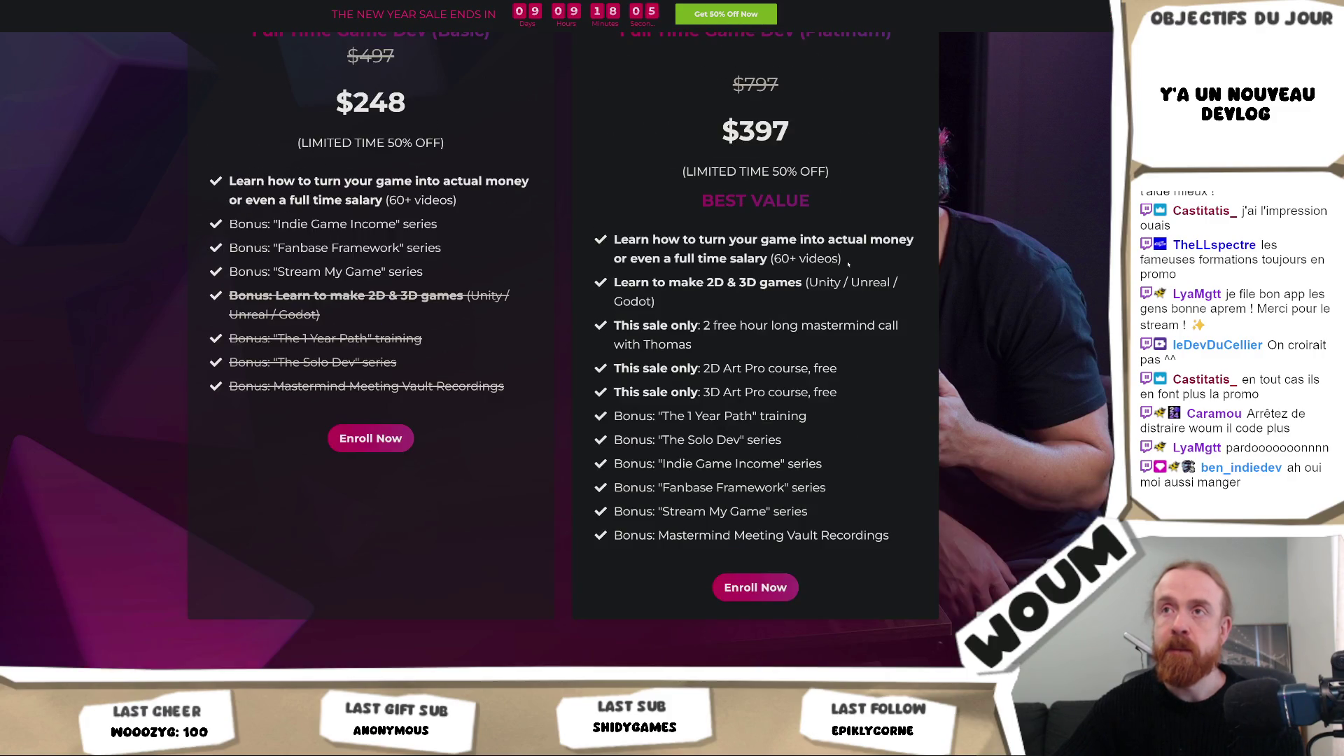
scroll(848, 264, up, 1)
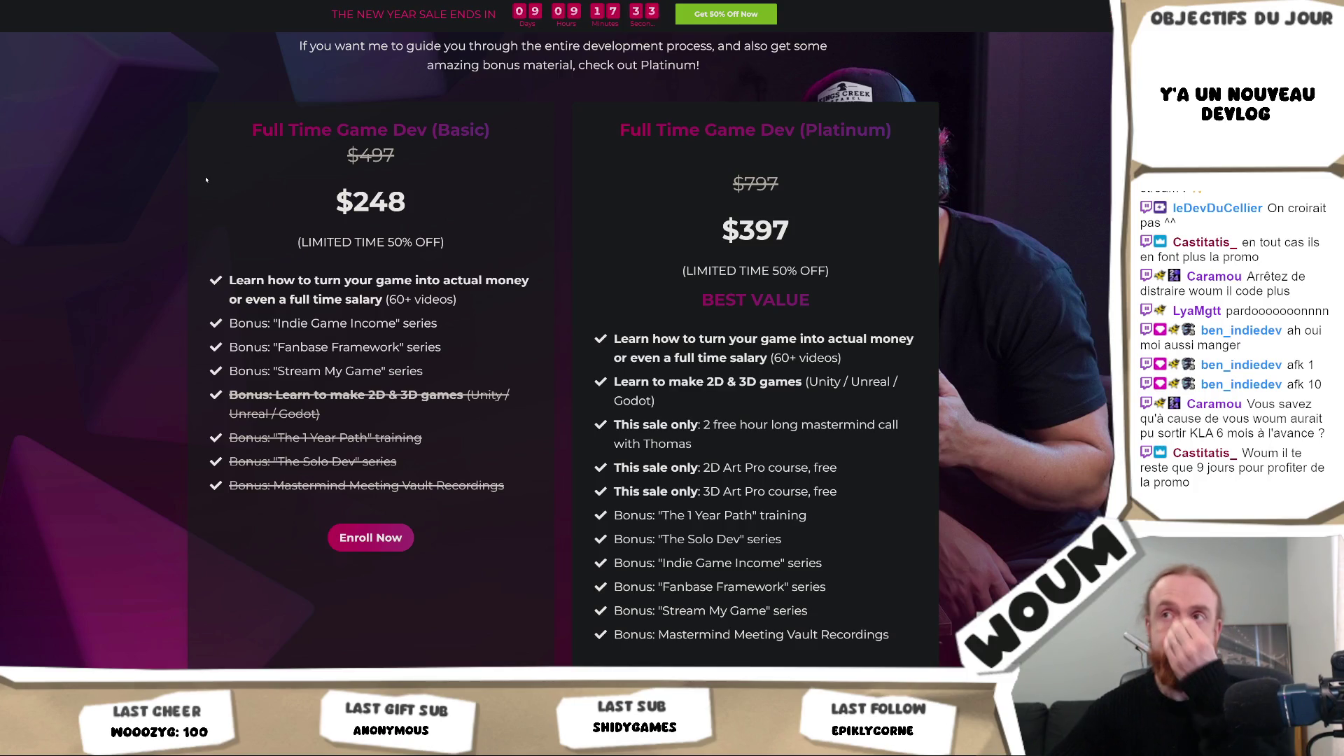
scroll(209, 180, down, 5)
scroll(212, 180, up, 3)
scroll(212, 180, up, 1)
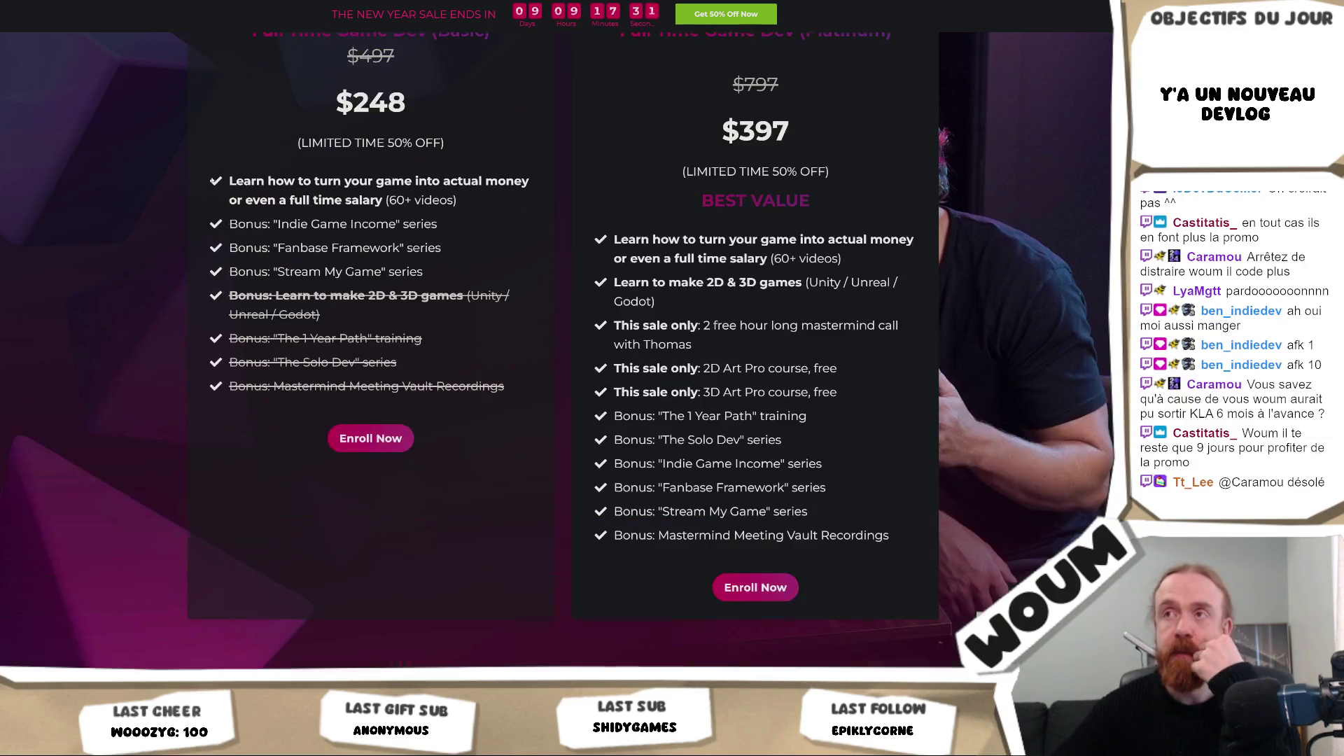